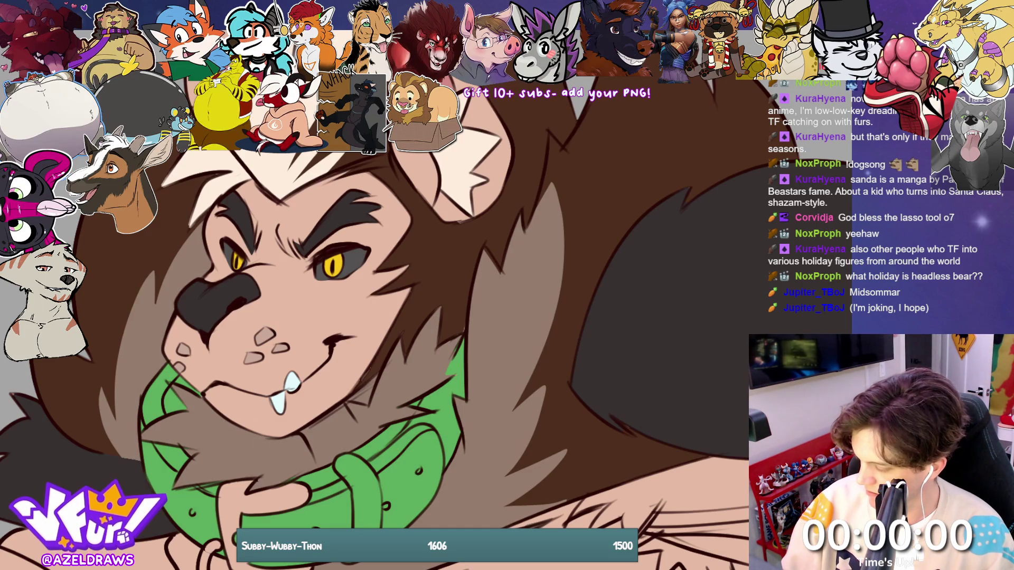
# - Zoom out from the face until the whole werewolf and its full-body colour reference are visible
pyautogui.scroll(-5, 423, 317)
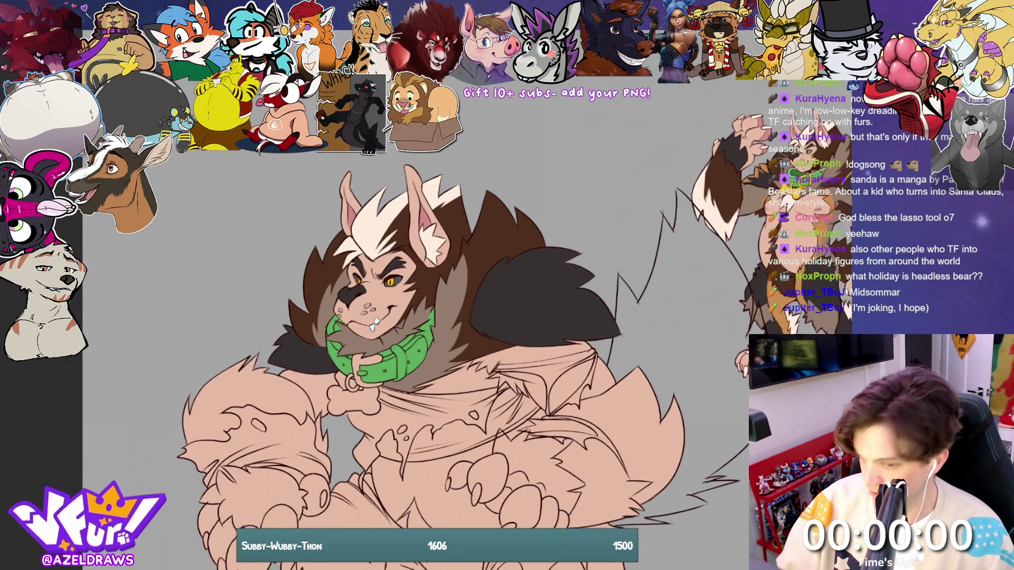
pyautogui.scroll(-1, 422, 317)
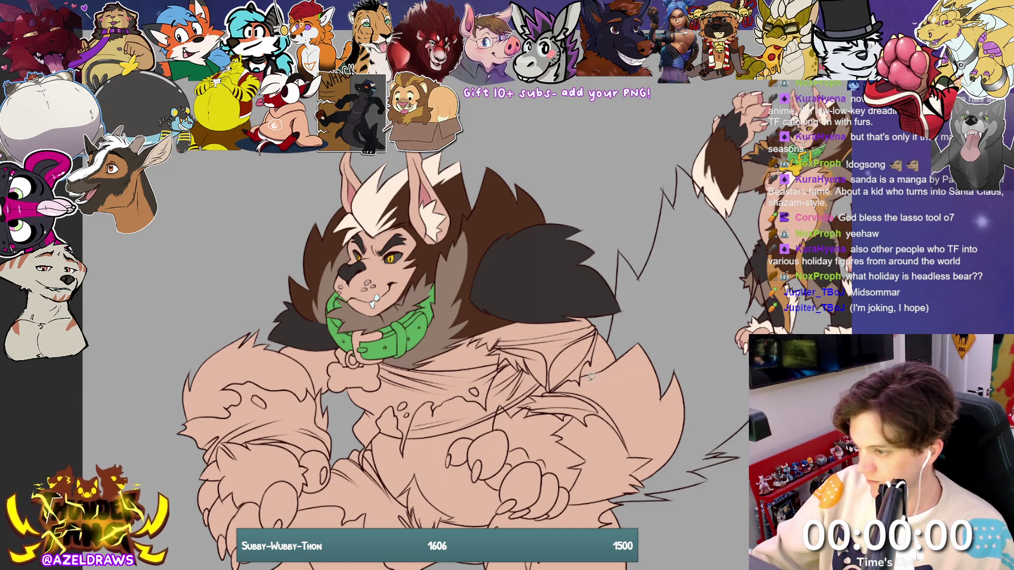
pyautogui.scroll(-2, 579, 373)
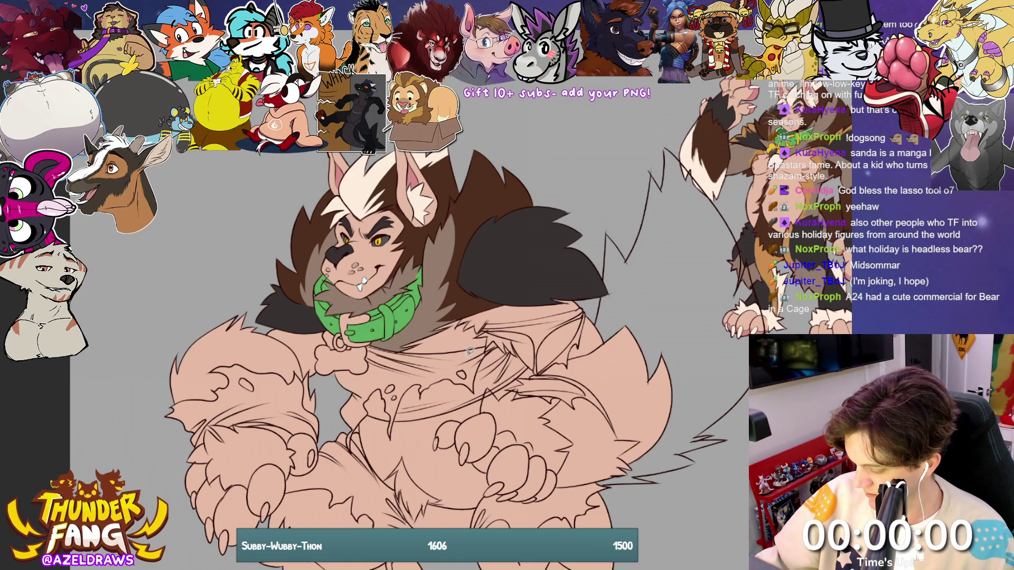
pyautogui.scroll(-4, 436, 344)
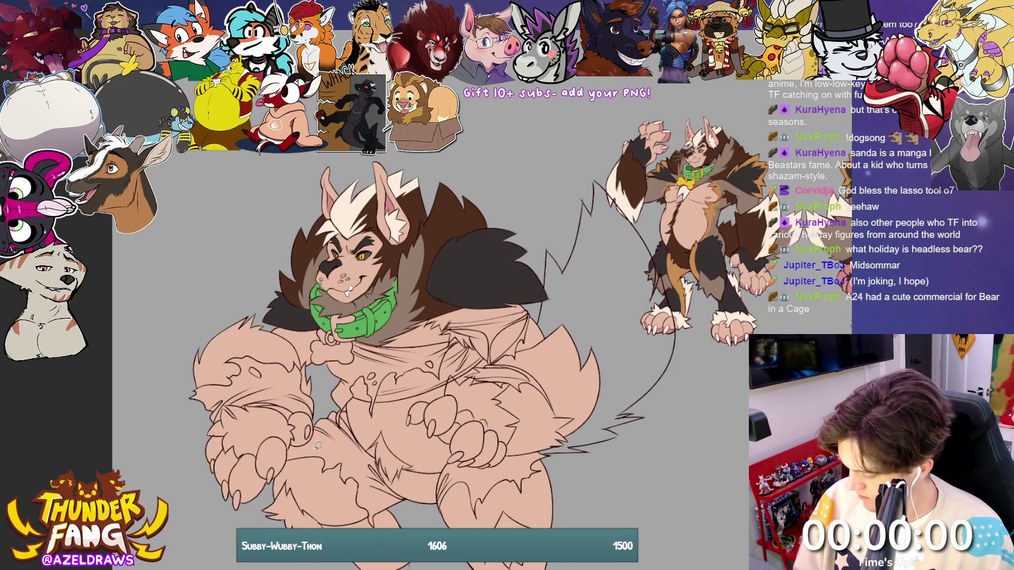
# - Lasso-fill the top of the left forearm dark brown, undoing an unwanted dark brown chest fill
pyautogui.moveTo(441, 307)
pyautogui.mouseDown()
pyautogui.moveTo(423, 330)
pyautogui.moveTo(476, 359)
pyautogui.moveTo(538, 303)
pyautogui.moveTo(415, 321)
pyautogui.mouseUp()
pyautogui.hotkey('ctrl', 'z')
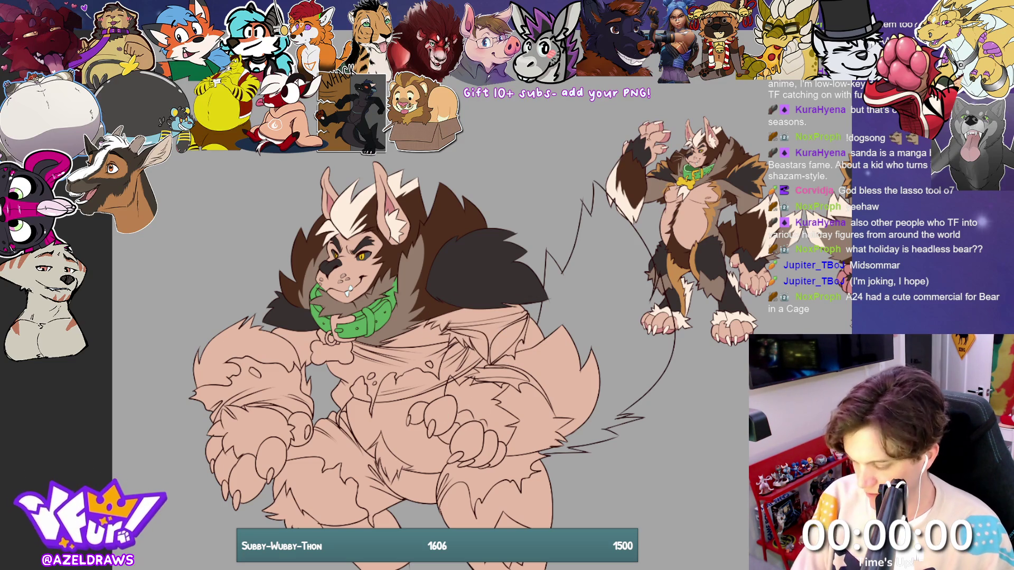
pyautogui.moveTo(492, 293)
pyautogui.mouseDown()
pyautogui.moveTo(431, 307)
pyautogui.moveTo(434, 337)
pyautogui.moveTo(476, 364)
pyautogui.moveTo(545, 312)
pyautogui.moveTo(494, 295)
pyautogui.mouseUp()
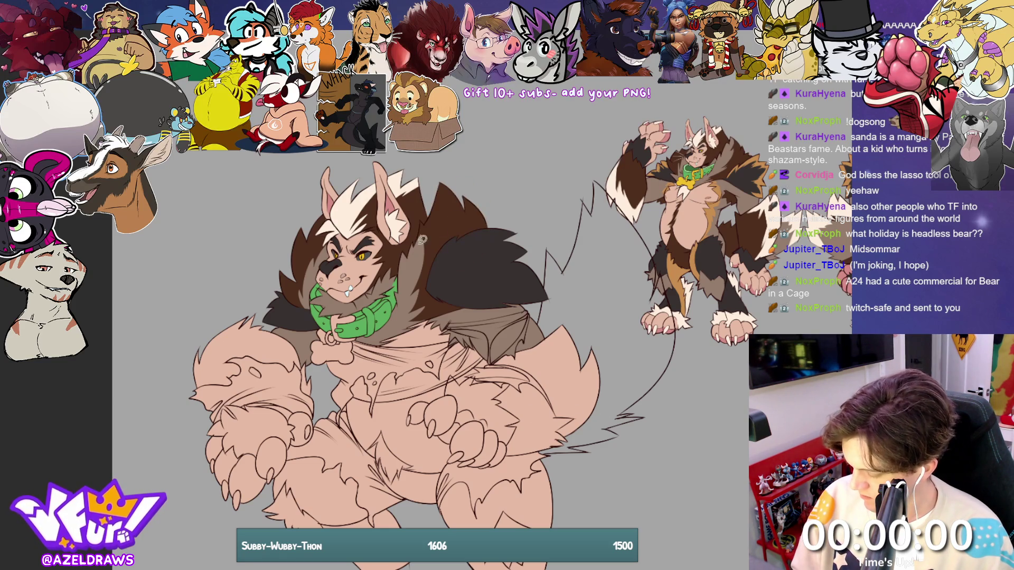
pyautogui.moveTo(192, 384); pyautogui.dragTo(240, 385)
pyautogui.moveTo(304, 378)
pyautogui.mouseDown()
pyautogui.moveTo(297, 338)
pyautogui.moveTo(258, 312)
pyautogui.moveTo(194, 385)
pyautogui.mouseUp()
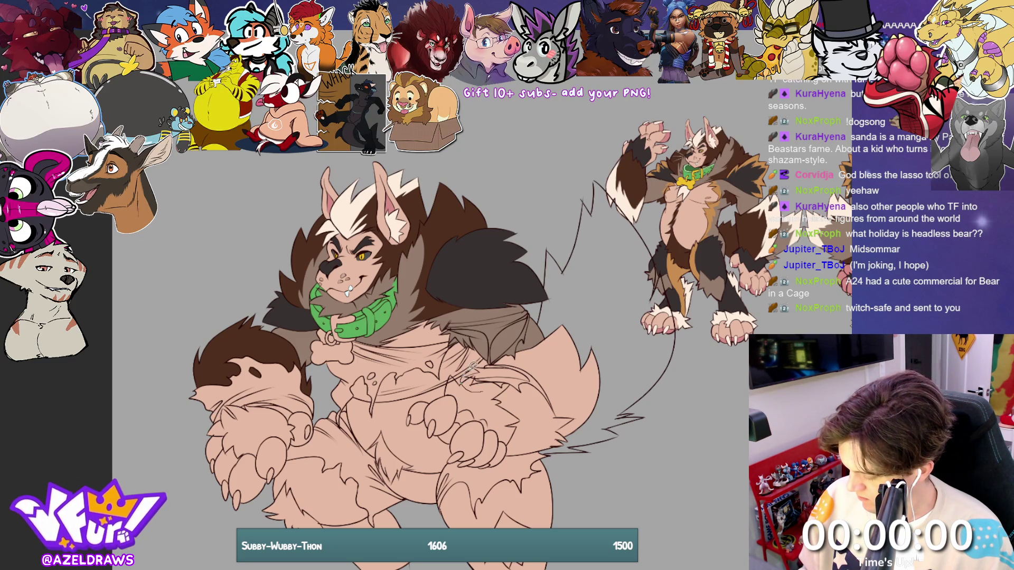
# - Lasso-fill dark brown fur patches on the right hip, around the paws and down the lower left leg
pyautogui.moveTo(499, 351); pyautogui.dragTo(584, 311)
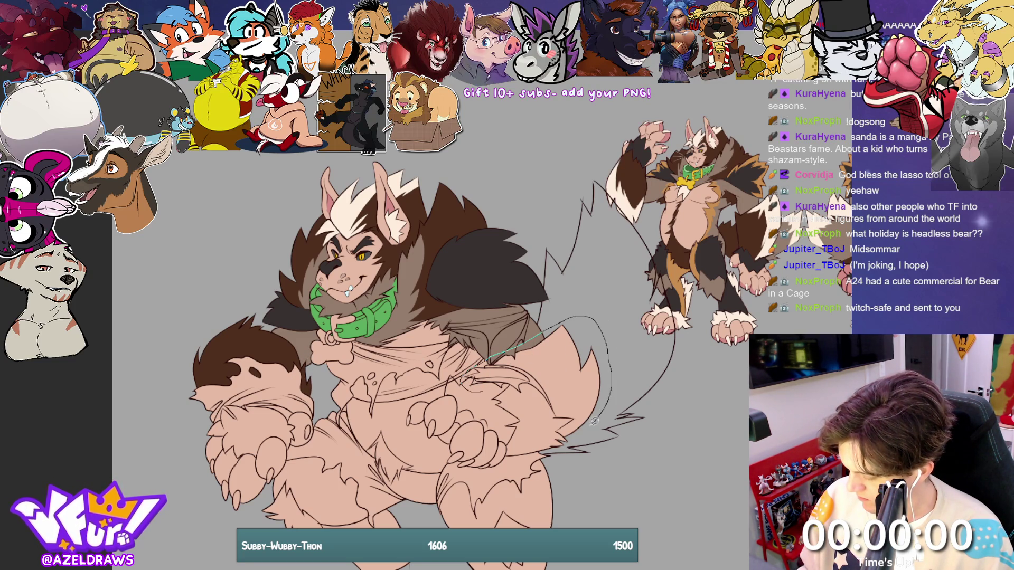
pyautogui.moveTo(504, 451); pyautogui.dragTo(490, 409)
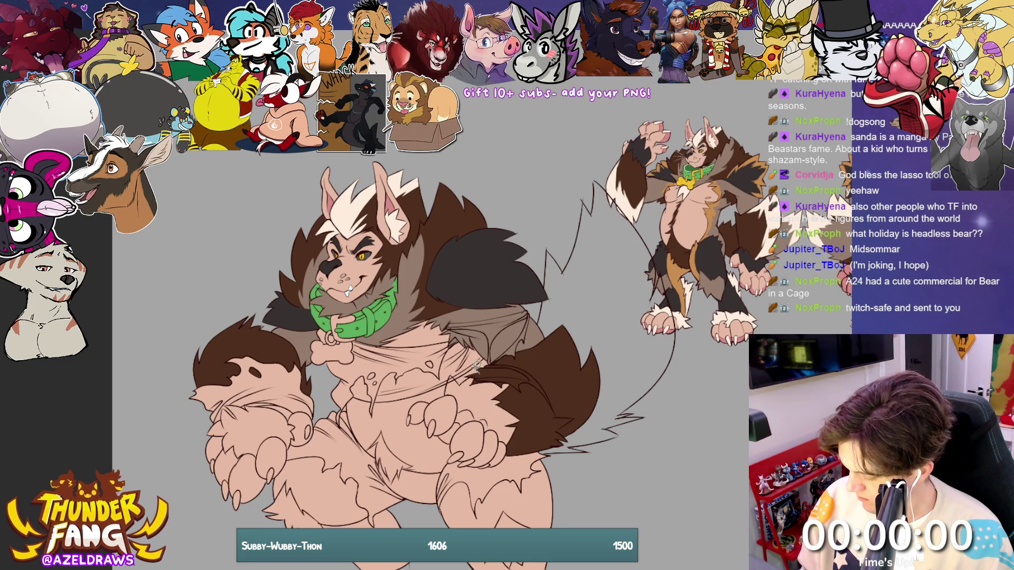
pyautogui.moveTo(438, 383)
pyautogui.mouseDown()
pyautogui.moveTo(487, 442)
pyautogui.moveTo(508, 452)
pyautogui.moveTo(526, 411)
pyautogui.moveTo(515, 372)
pyautogui.moveTo(478, 367)
pyautogui.mouseUp()
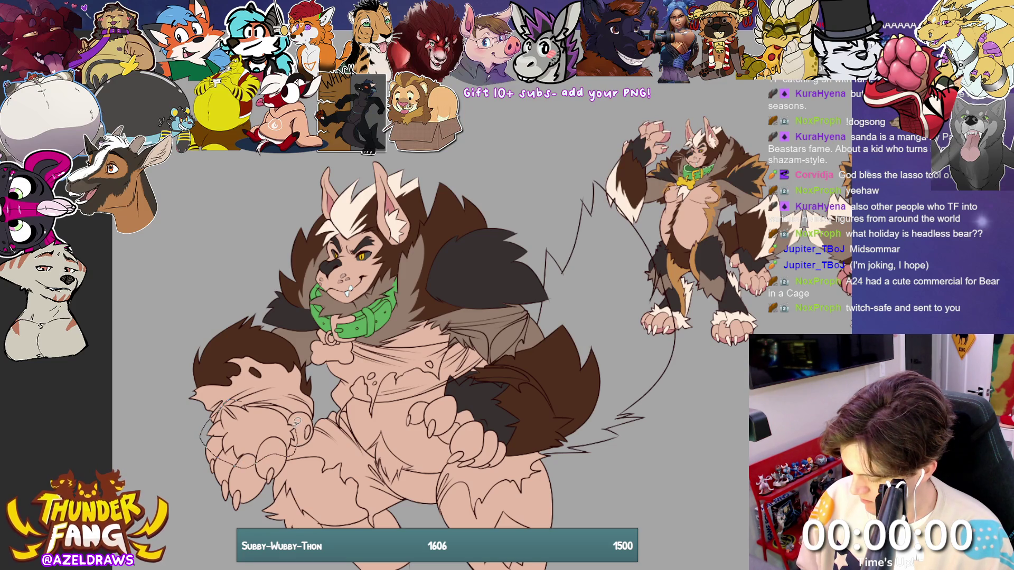
pyautogui.moveTo(290, 407); pyautogui.dragTo(239, 400)
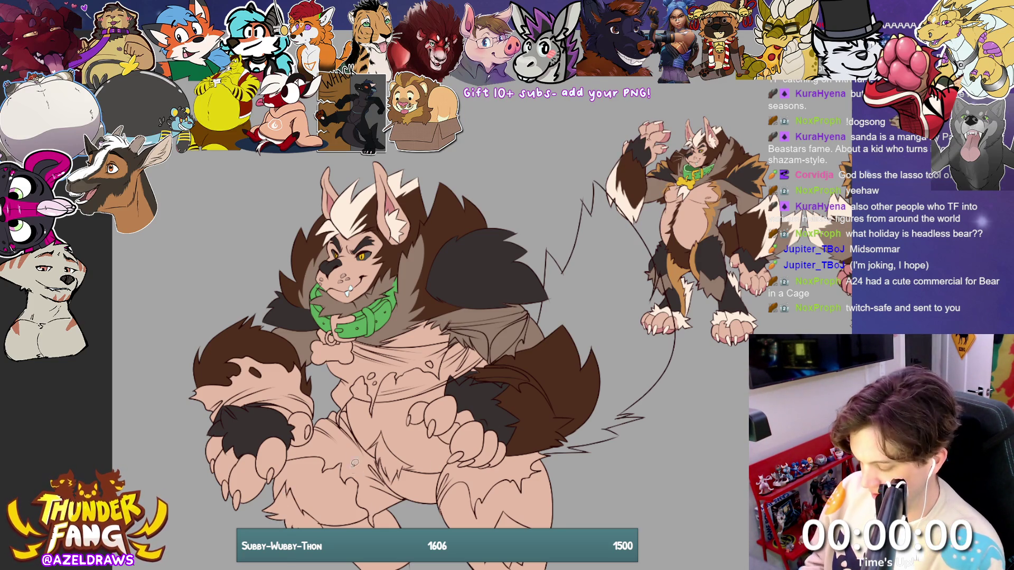
pyautogui.moveTo(286, 453)
pyautogui.mouseDown()
pyautogui.moveTo(277, 504)
pyautogui.moveTo(351, 526)
pyautogui.moveTo(378, 512)
pyautogui.mouseUp()
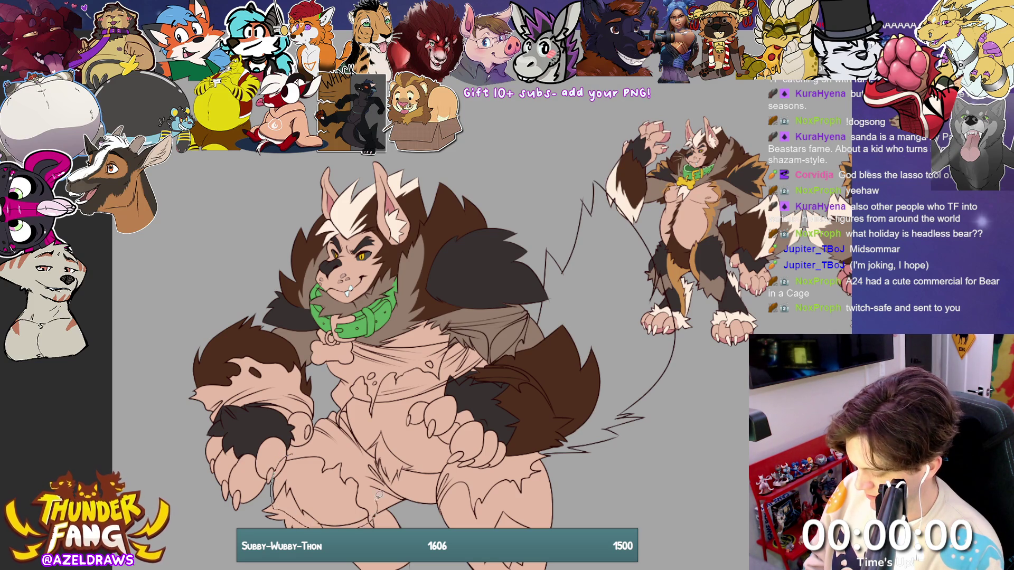
pyautogui.moveTo(350, 453); pyautogui.dragTo(288, 453)
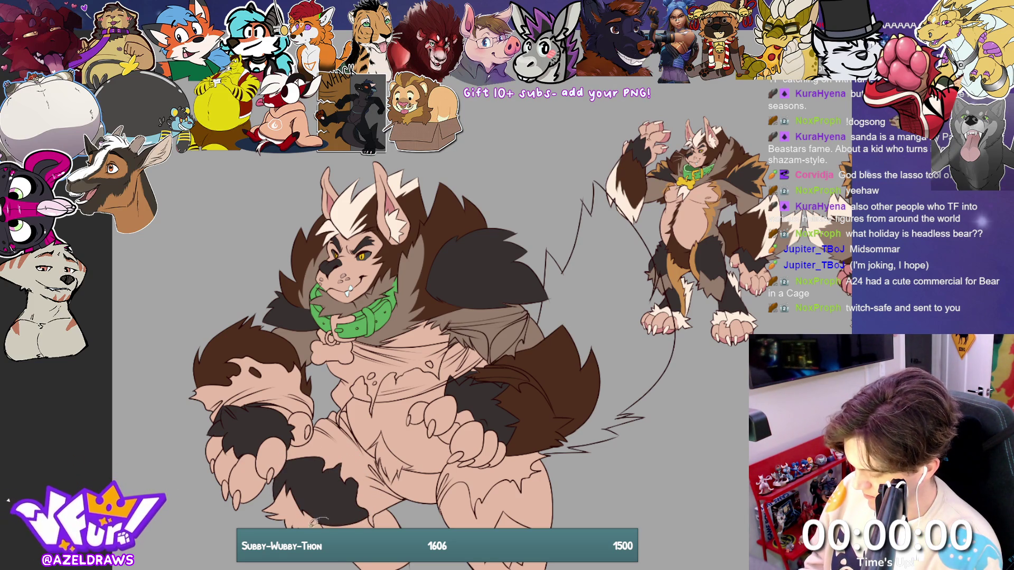
# - Fill the bottoms of both lower legs with dark brown fur
pyautogui.moveTo(402, 499); pyautogui.dragTo(320, 512)
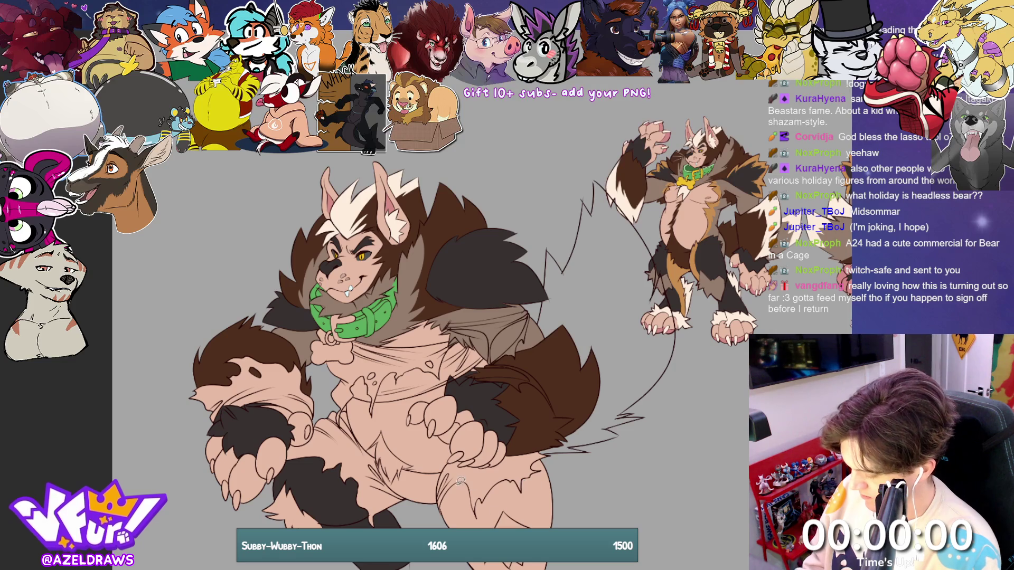
pyautogui.scroll(-2, 584, 487)
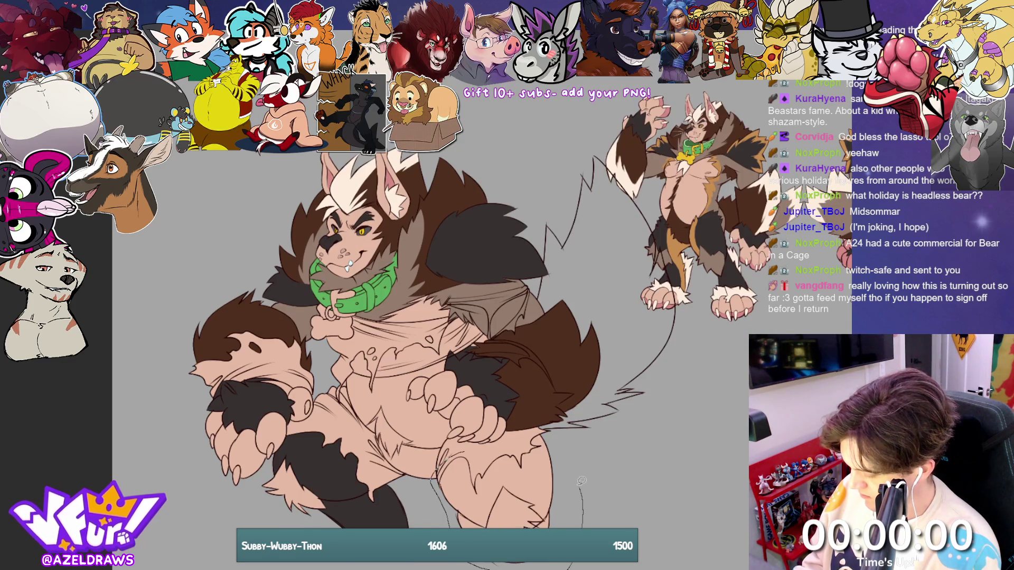
pyautogui.moveTo(551, 430); pyautogui.dragTo(464, 453)
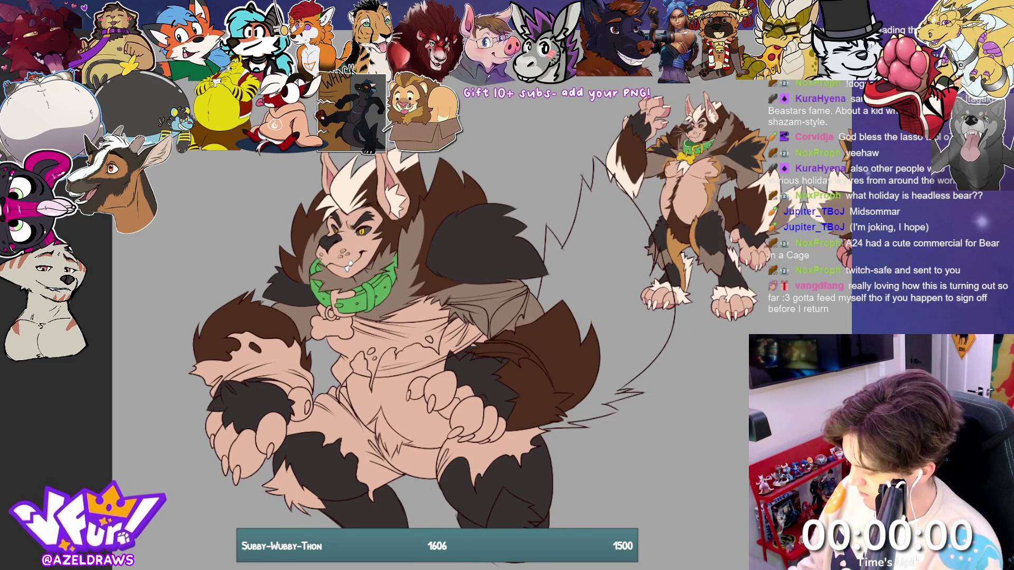
# - Test lighter brown patches on the lower leg, undoing two, then outline the lower left paw area
pyautogui.moveTo(502, 478)
pyautogui.mouseDown()
pyautogui.moveTo(480, 528)
pyautogui.moveTo(549, 520)
pyautogui.moveTo(521, 453)
pyautogui.moveTo(481, 515)
pyautogui.mouseUp()
pyautogui.hotkey('ctrl', 'z')
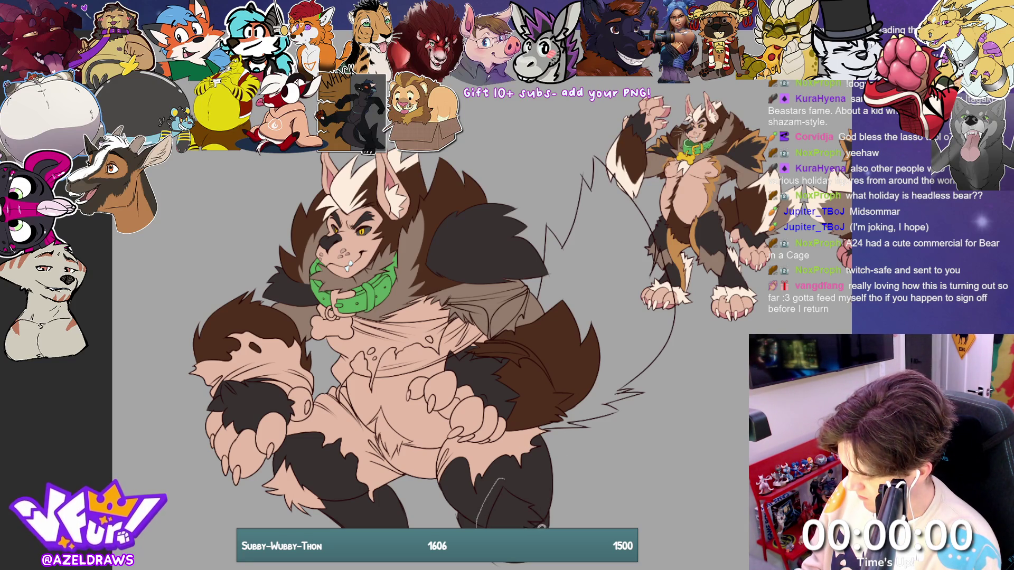
pyautogui.moveTo(542, 522)
pyautogui.mouseDown()
pyautogui.moveTo(552, 517)
pyautogui.moveTo(550, 463)
pyautogui.mouseUp()
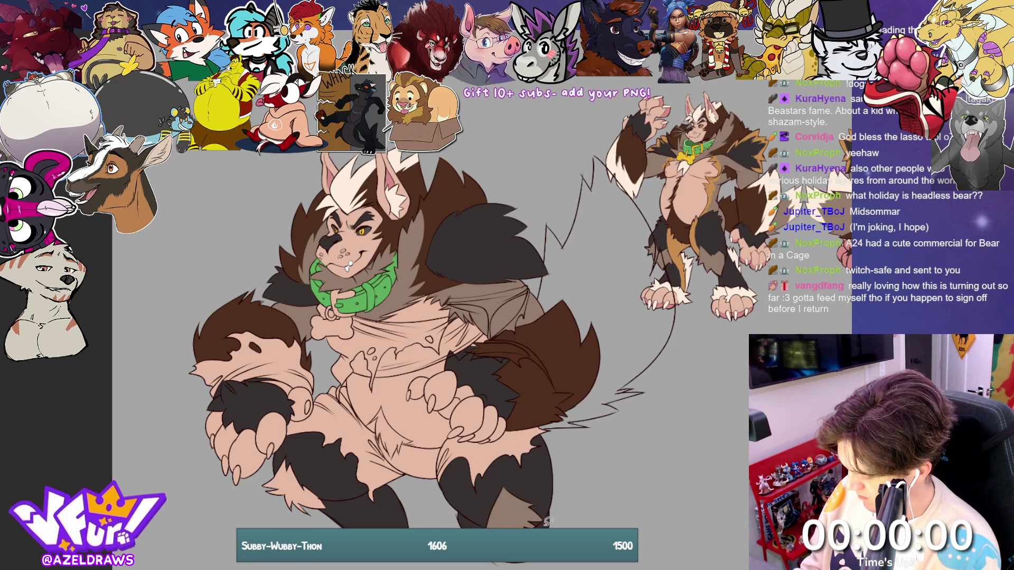
pyautogui.hotkey('ctrl', 'z')
pyautogui.moveTo(549, 517)
pyautogui.mouseDown()
pyautogui.moveTo(521, 478)
pyautogui.moveTo(479, 519)
pyautogui.mouseUp()
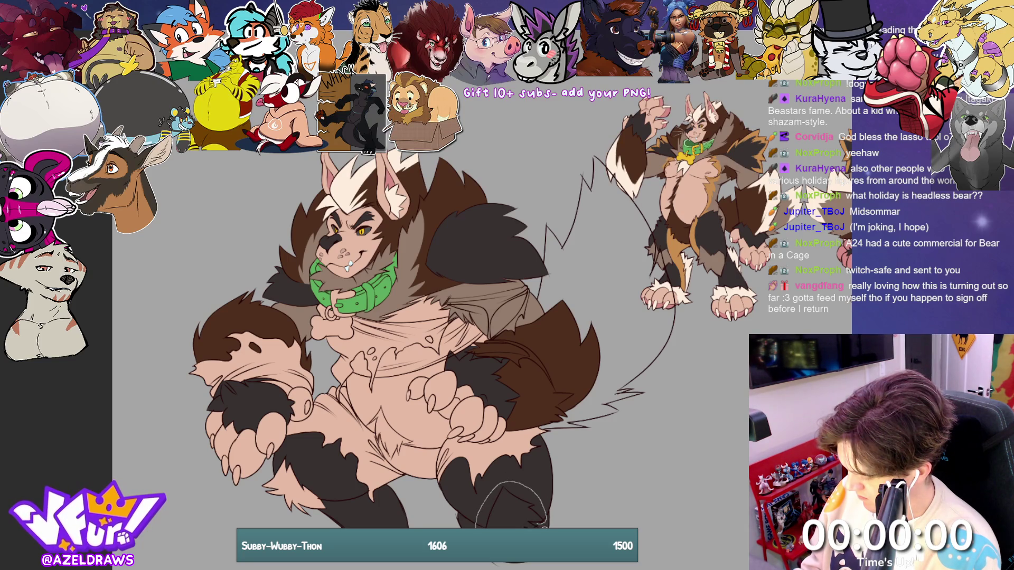
pyautogui.moveTo(548, 522); pyautogui.dragTo(549, 519)
pyautogui.moveTo(290, 450)
pyautogui.mouseDown()
pyautogui.moveTo(270, 468)
pyautogui.moveTo(314, 521)
pyautogui.moveTo(311, 457)
pyautogui.moveTo(301, 453)
pyautogui.mouseUp()
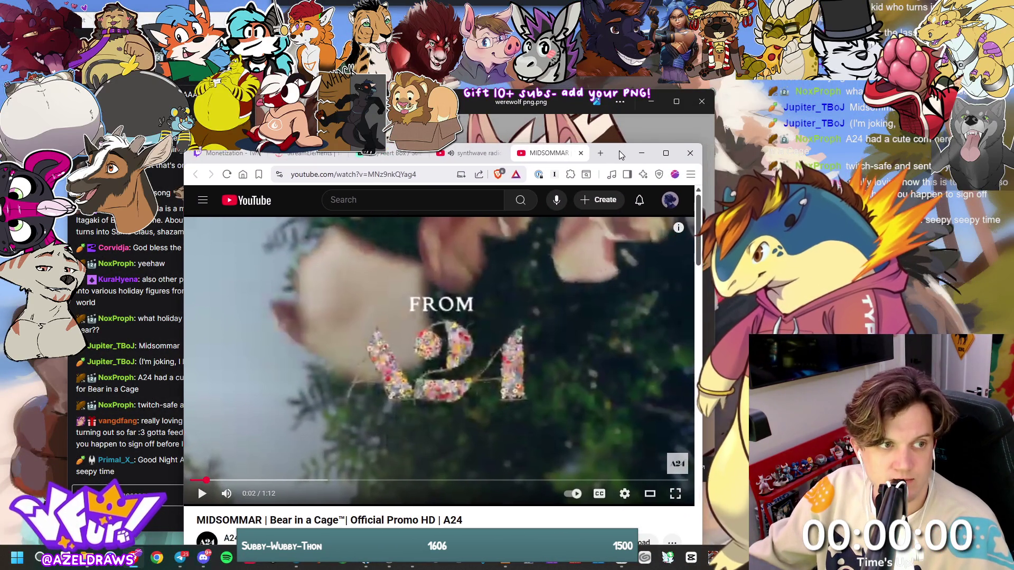
# - Rewind the Bear in a Cage promo to 0:00, play it, and pause at 1:00
pyautogui.moveTo(184, 484); pyautogui.dragTo(190, 484)
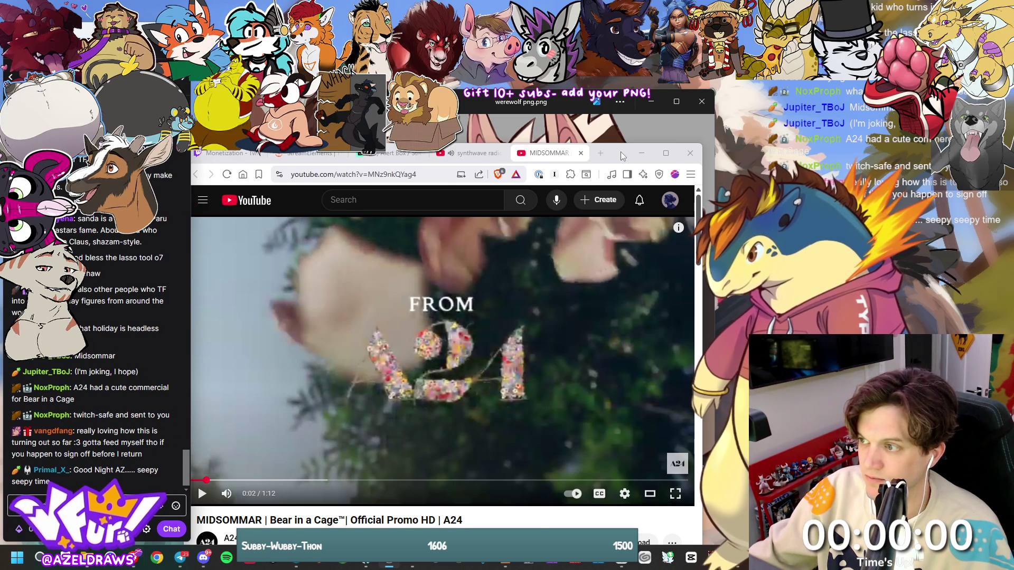
pyautogui.moveTo(612, 151); pyautogui.dragTo(616, 144)
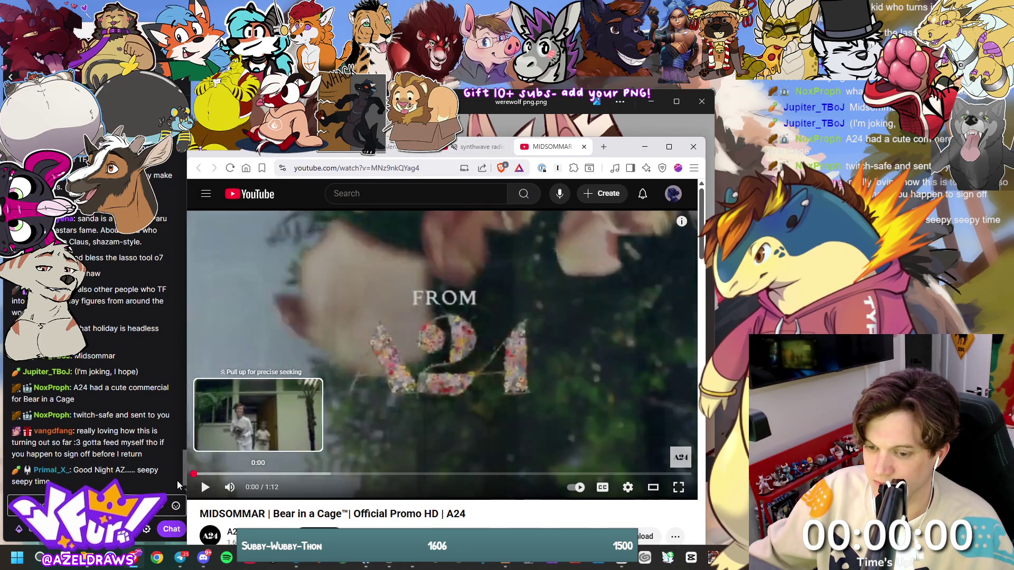
pyautogui.click(193, 475)
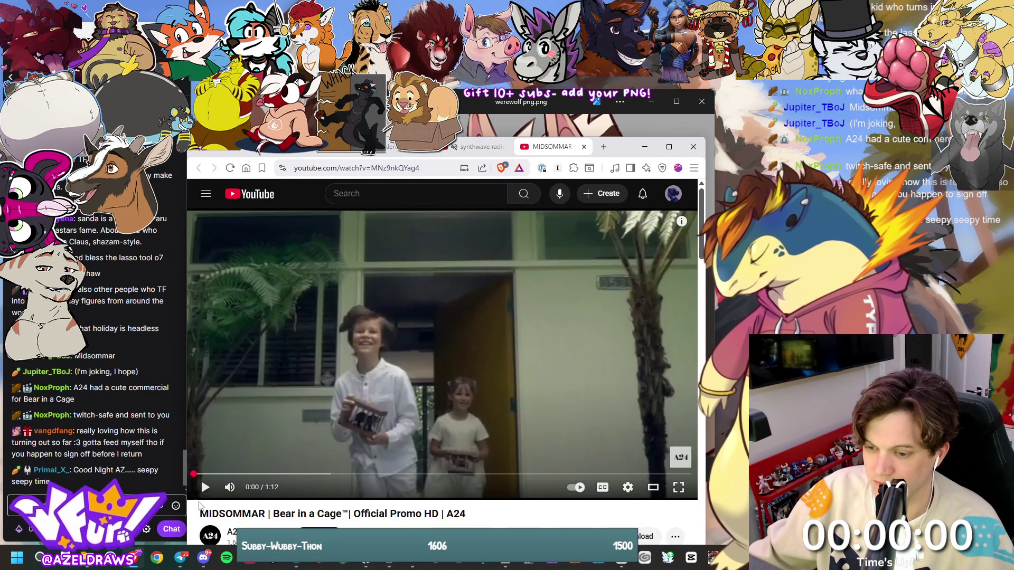
pyautogui.click(206, 488)
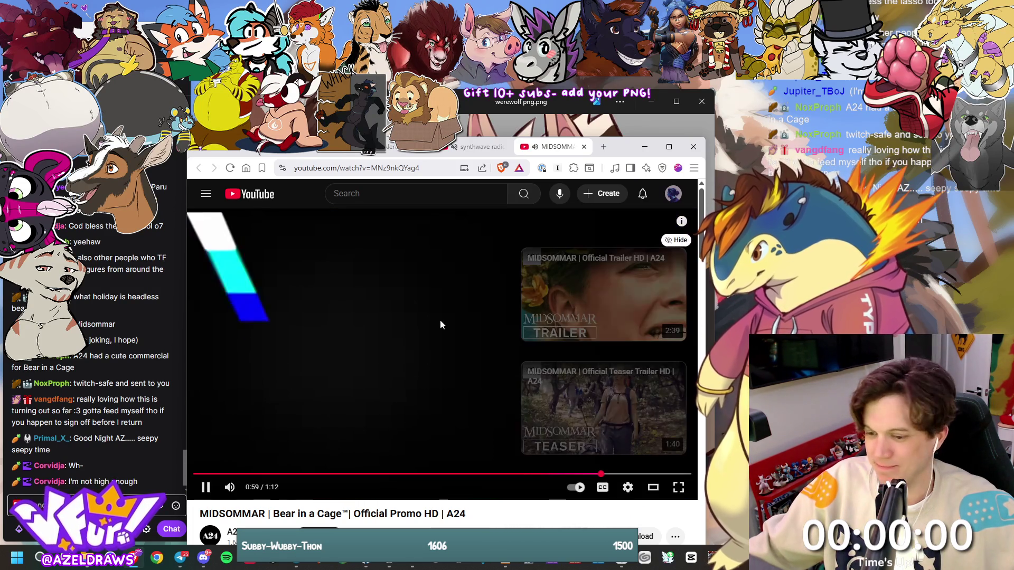
pyautogui.click(206, 486)
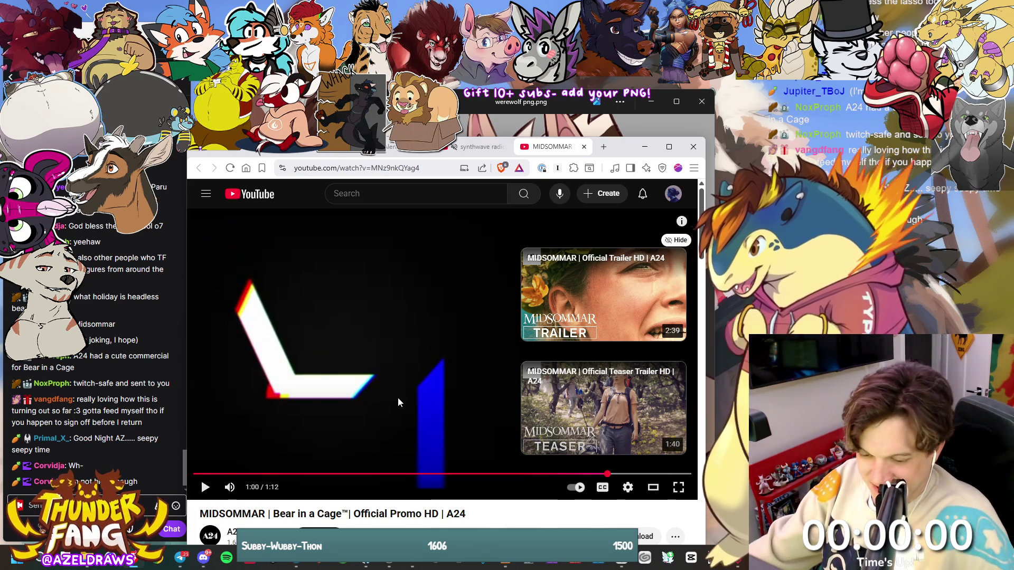
# - Scroll the YouTube page down and back up before returning to the werewolf drawing
pyautogui.scroll(-2, 401, 398)
pyautogui.scroll(2, 438, 389)
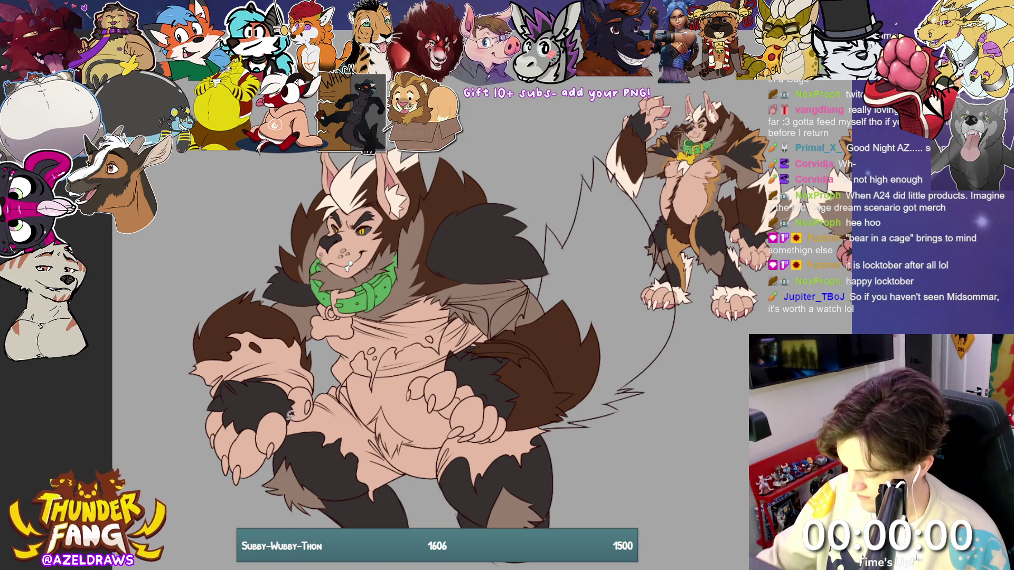
# - Zoom to the left forearm and lasso-fill the torn shirt sleeve green
pyautogui.scroll(2, 319, 368)
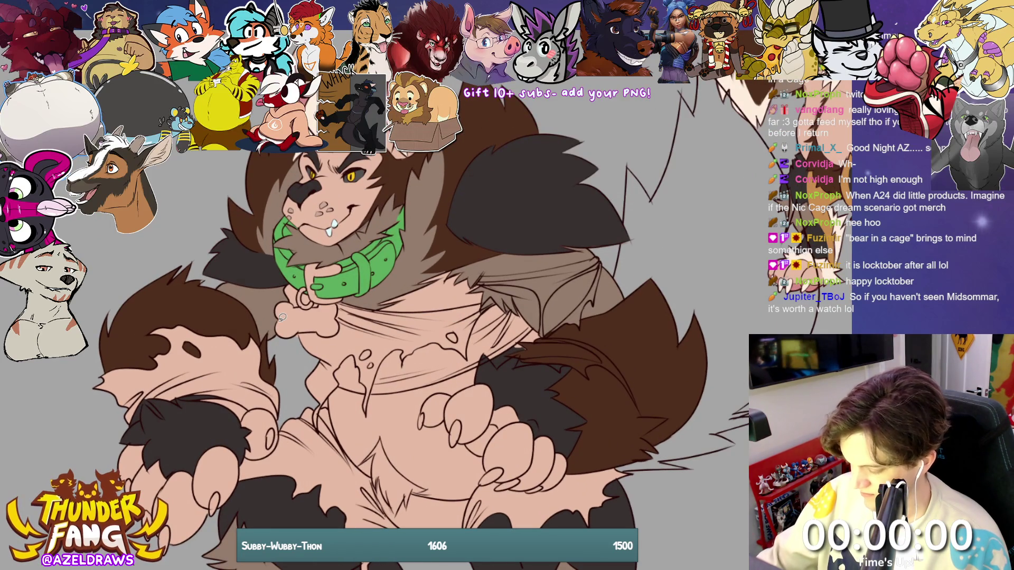
pyautogui.scroll(-2, 292, 259)
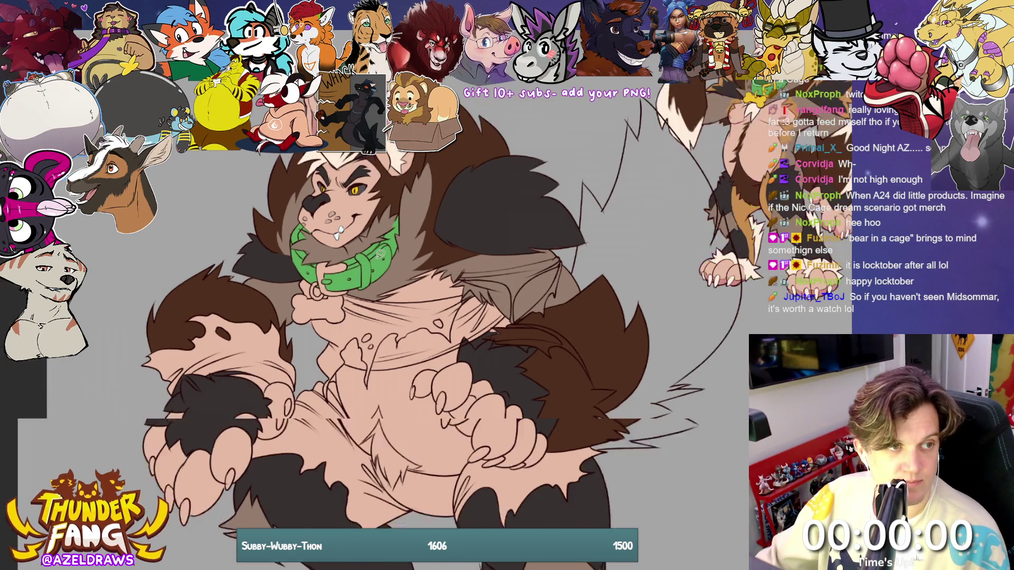
pyautogui.scroll(2, 402, 317)
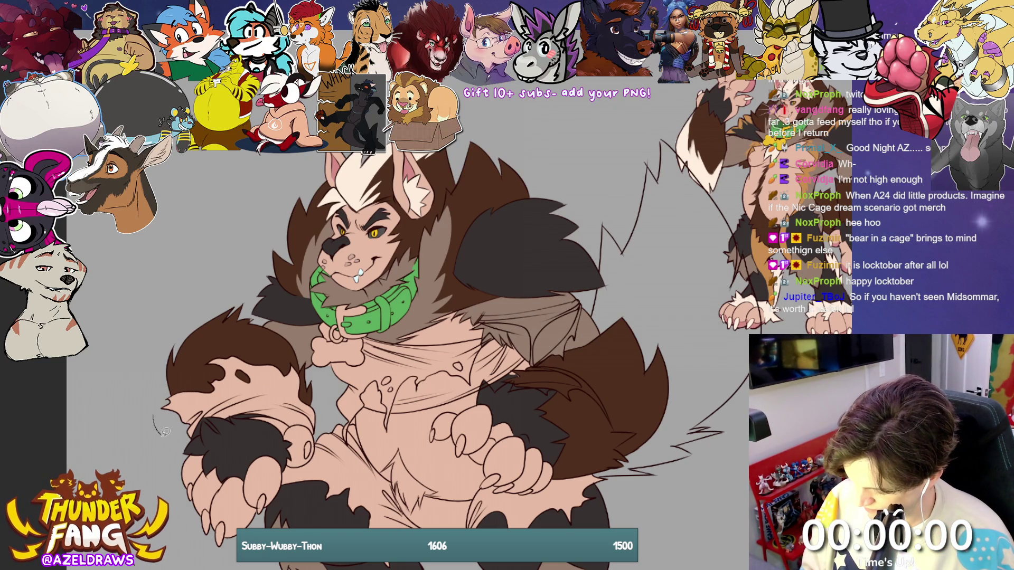
pyautogui.moveTo(198, 380)
pyautogui.mouseDown()
pyautogui.moveTo(149, 407)
pyautogui.moveTo(179, 444)
pyautogui.moveTo(230, 419)
pyautogui.moveTo(286, 440)
pyautogui.moveTo(324, 430)
pyautogui.moveTo(304, 368)
pyautogui.moveTo(246, 347)
pyautogui.moveTo(234, 365)
pyautogui.moveTo(250, 371)
pyautogui.mouseUp()
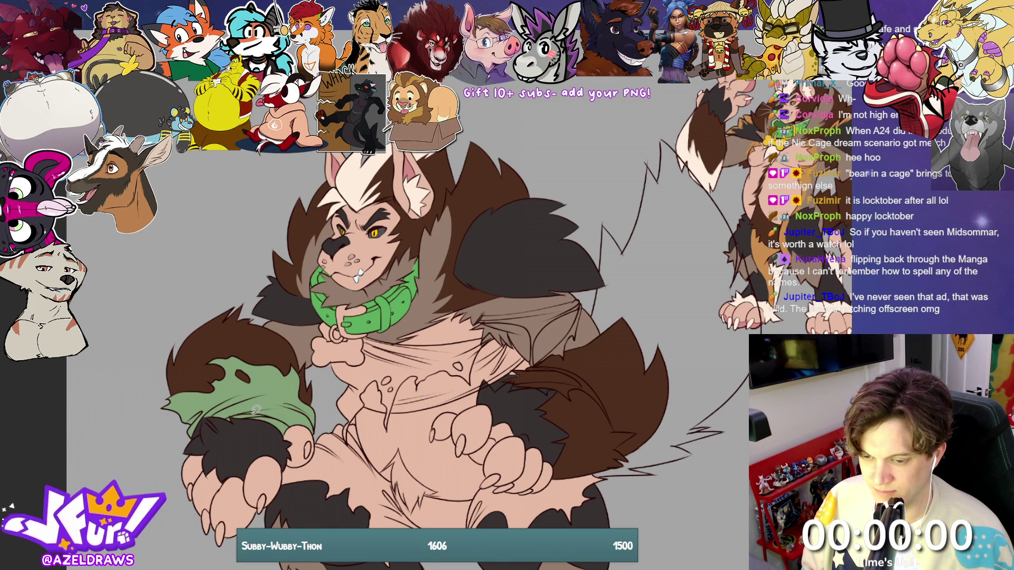
# - Pan the canvas to show the reference werewolf, then trace a line down the chest
pyautogui.moveTo(532, 336); pyautogui.dragTo(452, 347)
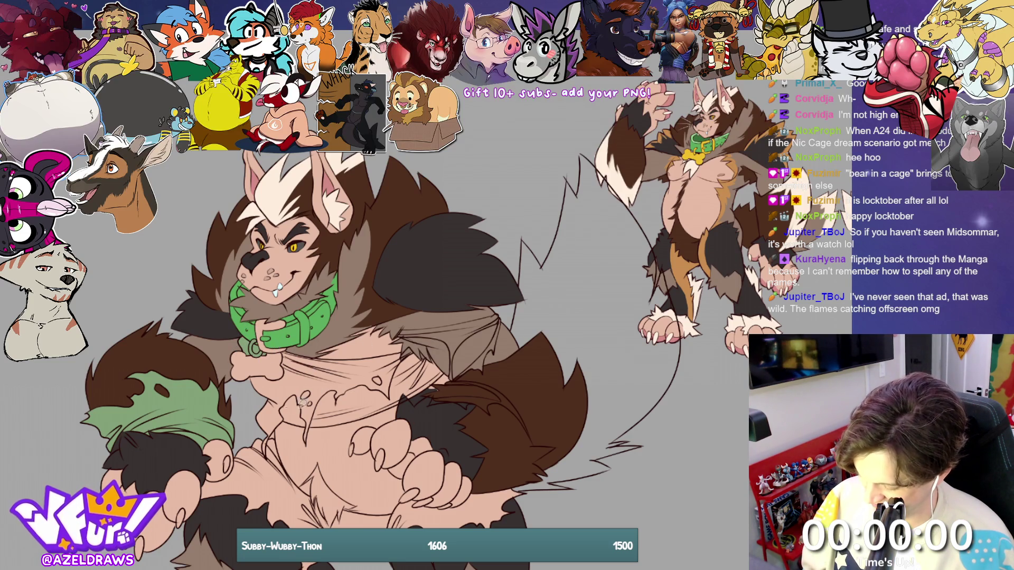
pyautogui.moveTo(257, 366)
pyautogui.mouseDown()
pyautogui.moveTo(250, 394)
pyautogui.moveTo(268, 461)
pyautogui.moveTo(283, 427)
pyautogui.moveTo(319, 442)
pyautogui.moveTo(383, 418)
pyautogui.moveTo(451, 366)
pyautogui.moveTo(418, 343)
pyautogui.moveTo(290, 347)
pyautogui.moveTo(264, 365)
pyautogui.moveTo(265, 459)
pyautogui.mouseUp()
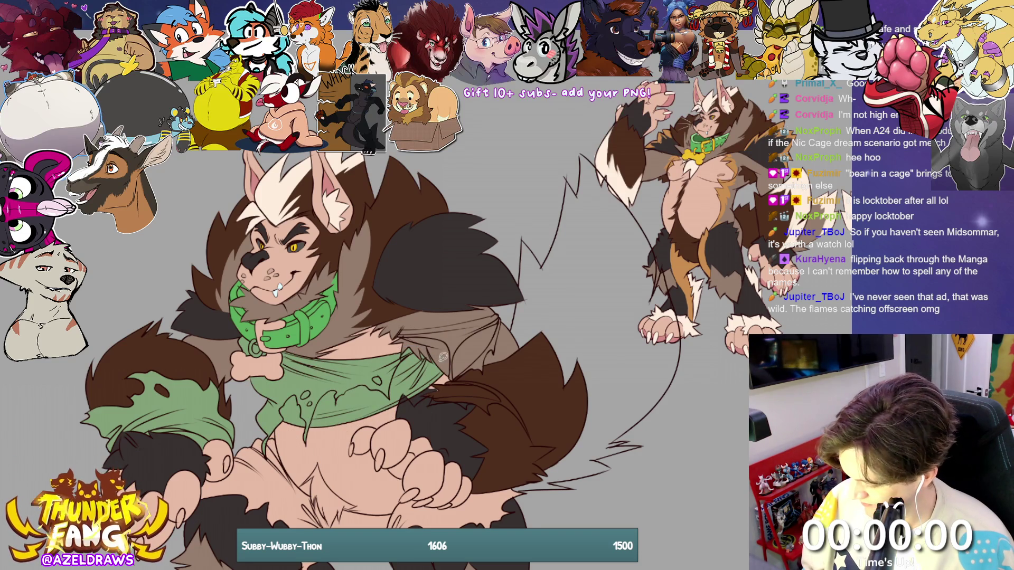
# - Fill the chest shirt, its right edge and lower hem green, then outline the bone tag for yellow
pyautogui.moveTo(408, 322)
pyautogui.mouseDown()
pyautogui.moveTo(395, 325)
pyautogui.moveTo(447, 354)
pyautogui.moveTo(455, 381)
pyautogui.moveTo(467, 350)
pyautogui.moveTo(505, 315)
pyautogui.moveTo(401, 324)
pyautogui.mouseUp()
pyautogui.moveTo(516, 316)
pyautogui.mouseDown()
pyautogui.moveTo(470, 356)
pyautogui.moveTo(464, 383)
pyautogui.moveTo(510, 317)
pyautogui.mouseUp()
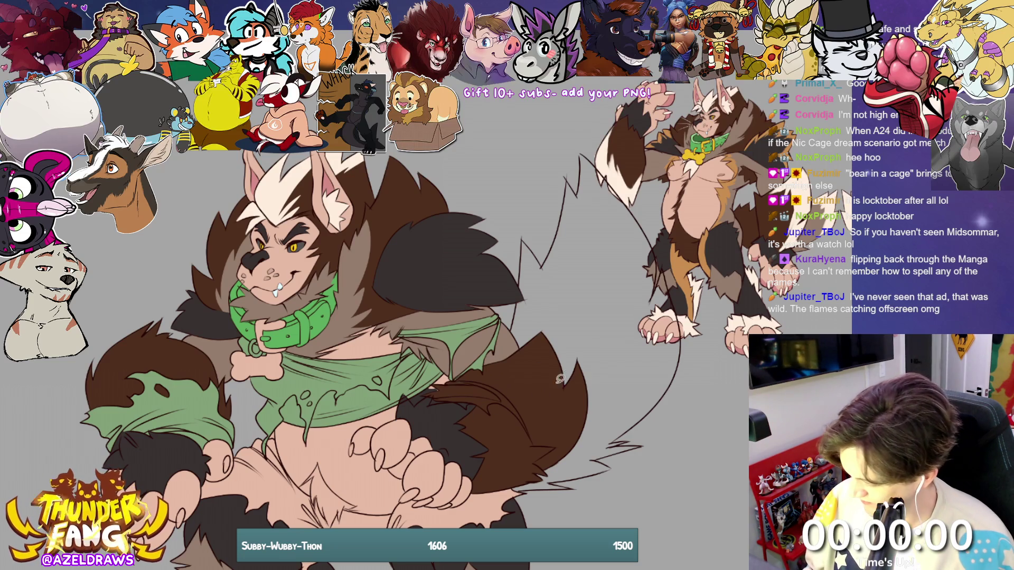
pyautogui.moveTo(454, 392)
pyautogui.mouseDown()
pyautogui.moveTo(429, 397)
pyautogui.moveTo(544, 446)
pyautogui.moveTo(497, 381)
pyautogui.moveTo(440, 379)
pyautogui.moveTo(429, 396)
pyautogui.mouseUp()
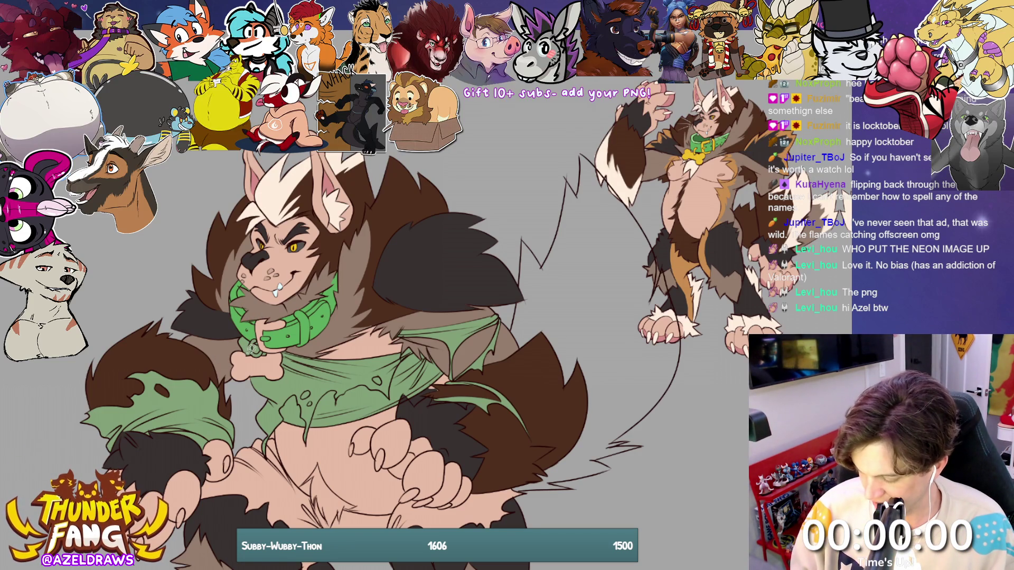
pyautogui.moveTo(248, 347)
pyautogui.mouseDown()
pyautogui.moveTo(230, 353)
pyautogui.moveTo(236, 382)
pyautogui.moveTo(264, 385)
pyautogui.moveTo(292, 371)
pyautogui.moveTo(282, 345)
pyautogui.moveTo(247, 346)
pyautogui.moveTo(258, 318)
pyautogui.moveTo(261, 353)
pyautogui.moveTo(294, 349)
pyautogui.moveTo(281, 339)
pyautogui.moveTo(285, 324)
pyautogui.mouseUp()
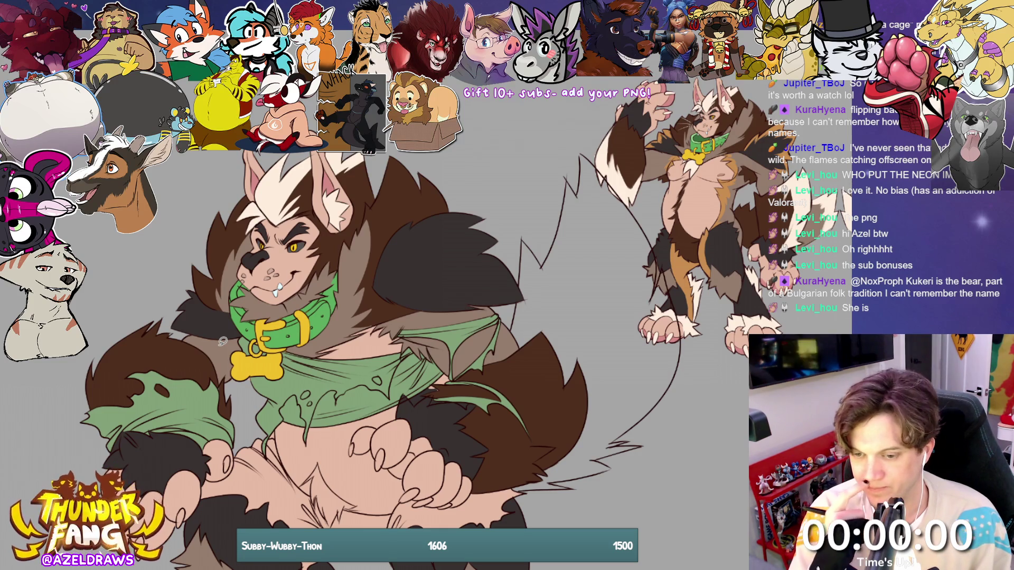
# - Eyedrop the collar green to patch the shirt, then eyedrop dark brown for a belly fur tuft
pyautogui.keyDown('ctrl'); pyautogui.click(287, 336); pyautogui.keyUp('ctrl')
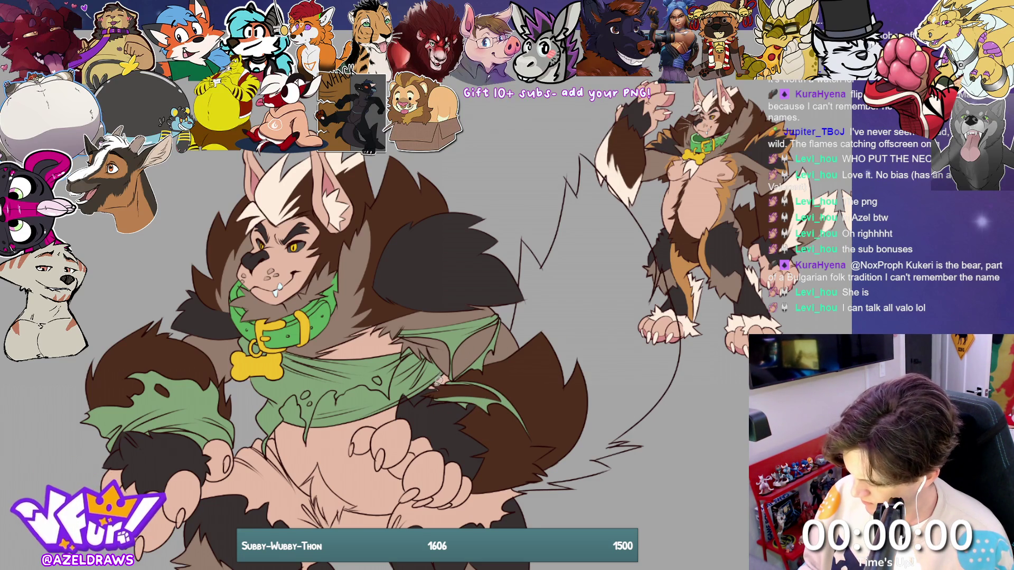
pyautogui.moveTo(438, 379)
pyautogui.mouseDown()
pyautogui.moveTo(408, 404)
pyautogui.moveTo(422, 411)
pyautogui.moveTo(446, 383)
pyautogui.mouseUp()
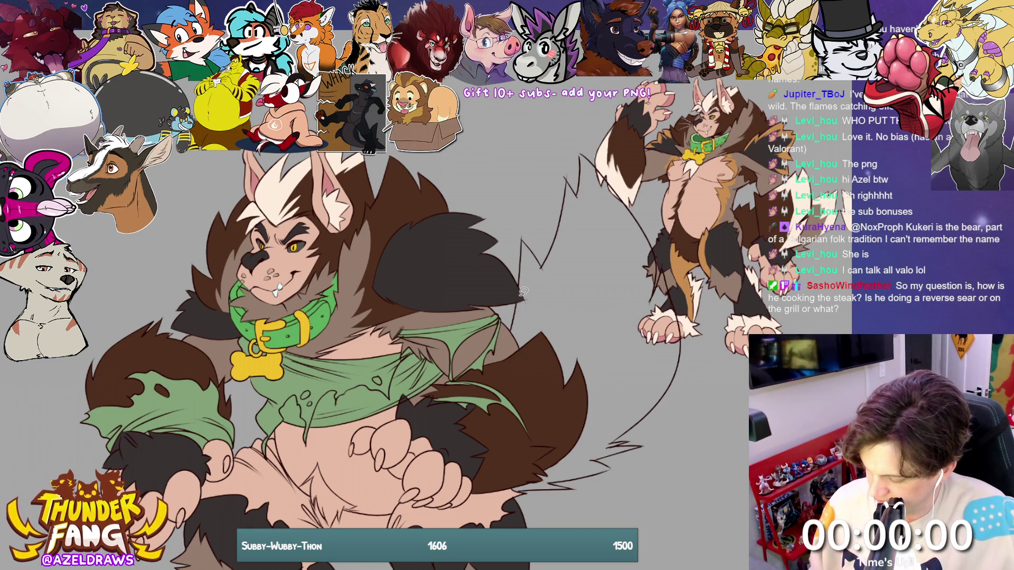
pyautogui.keyDown('alt'); pyautogui.click(400, 190); pyautogui.keyUp('alt')
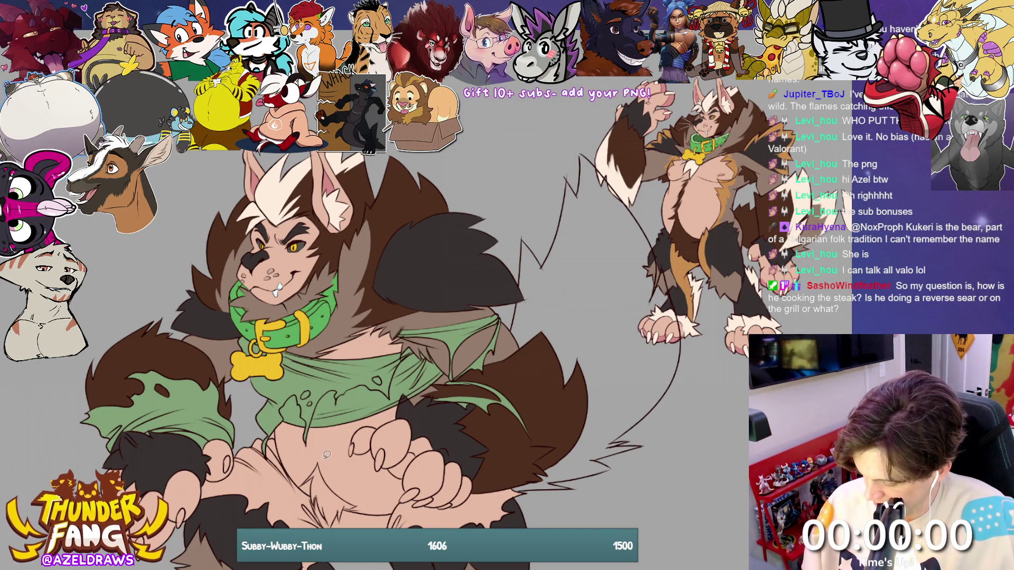
pyautogui.moveTo(325, 452)
pyautogui.mouseDown()
pyautogui.moveTo(307, 464)
pyautogui.moveTo(304, 491)
pyautogui.moveTo(331, 524)
pyautogui.moveTo(369, 496)
pyautogui.mouseUp()
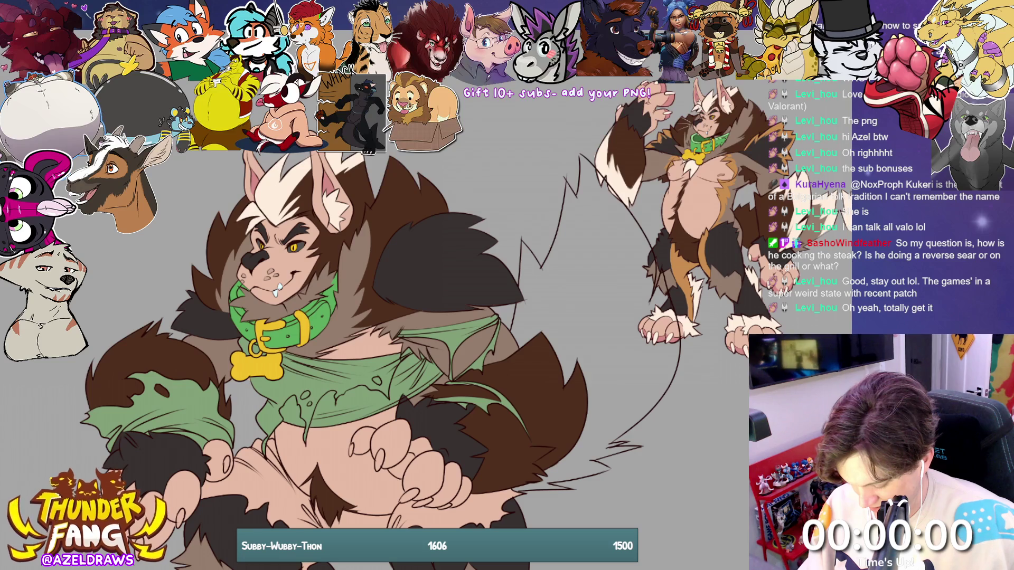
pyautogui.moveTo(220, 472)
pyautogui.mouseDown()
pyautogui.moveTo(250, 402)
pyautogui.moveTo(228, 411)
pyautogui.moveTo(319, 494)
pyautogui.moveTo(376, 488)
pyautogui.mouseUp()
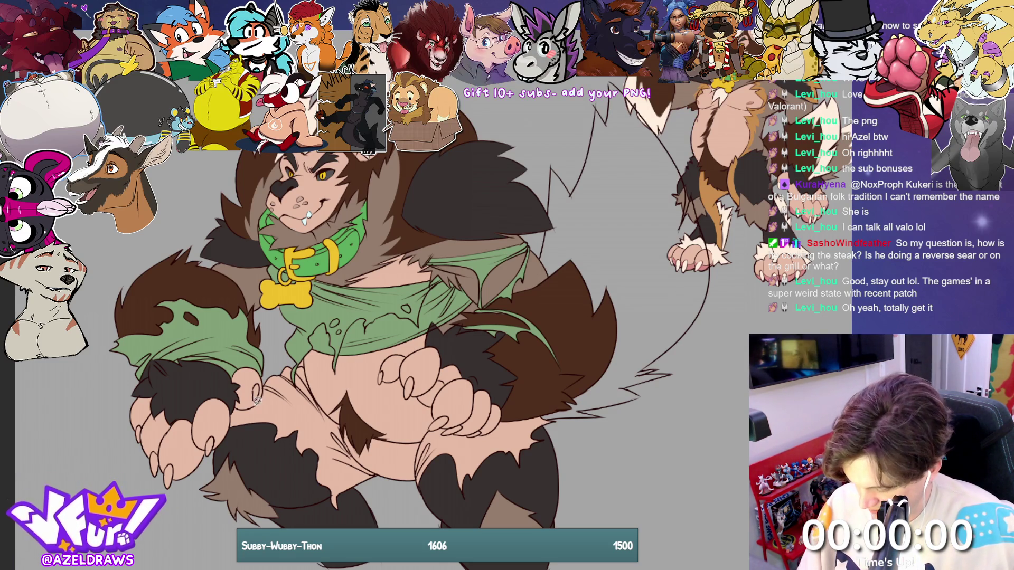
# - Lasso the torn shorts, fill them white, then select the dark brown fur areas
pyautogui.moveTo(238, 402)
pyautogui.mouseDown()
pyautogui.moveTo(227, 428)
pyautogui.moveTo(267, 455)
pyautogui.moveTo(311, 515)
pyautogui.moveTo(390, 491)
pyautogui.moveTo(449, 491)
pyautogui.moveTo(547, 460)
pyautogui.moveTo(563, 408)
pyautogui.moveTo(504, 410)
pyautogui.moveTo(473, 430)
pyautogui.moveTo(443, 423)
pyautogui.moveTo(391, 433)
pyautogui.moveTo(336, 404)
pyautogui.moveTo(296, 359)
pyautogui.moveTo(271, 370)
pyautogui.moveTo(247, 409)
pyautogui.mouseUp()
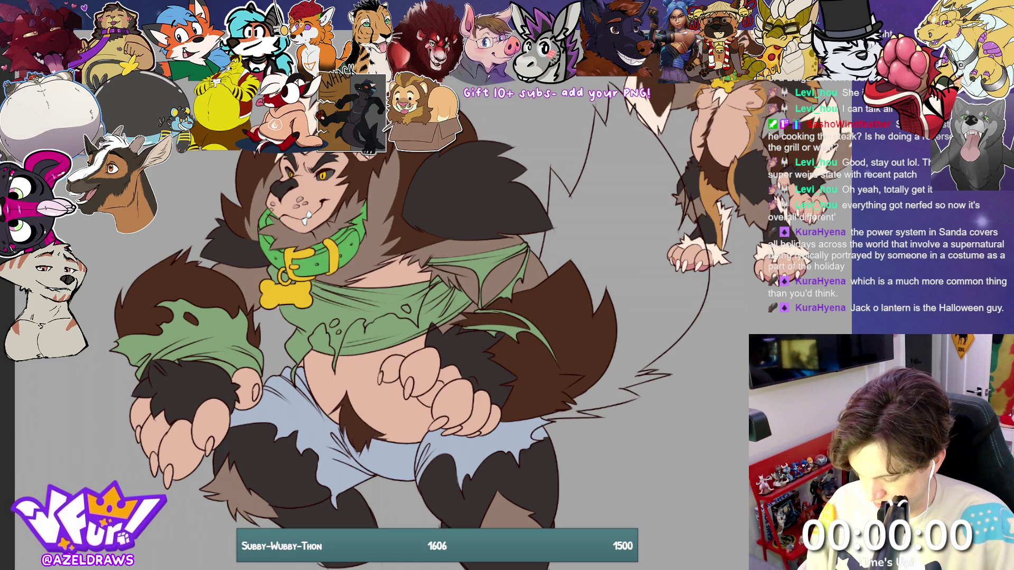
pyautogui.click(302, 419)
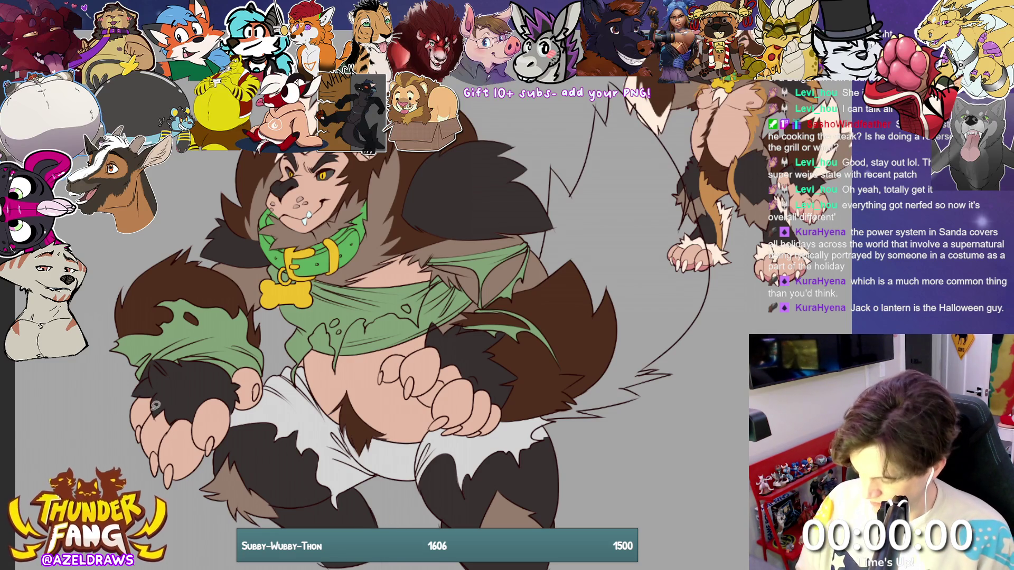
pyautogui.click(475, 201)
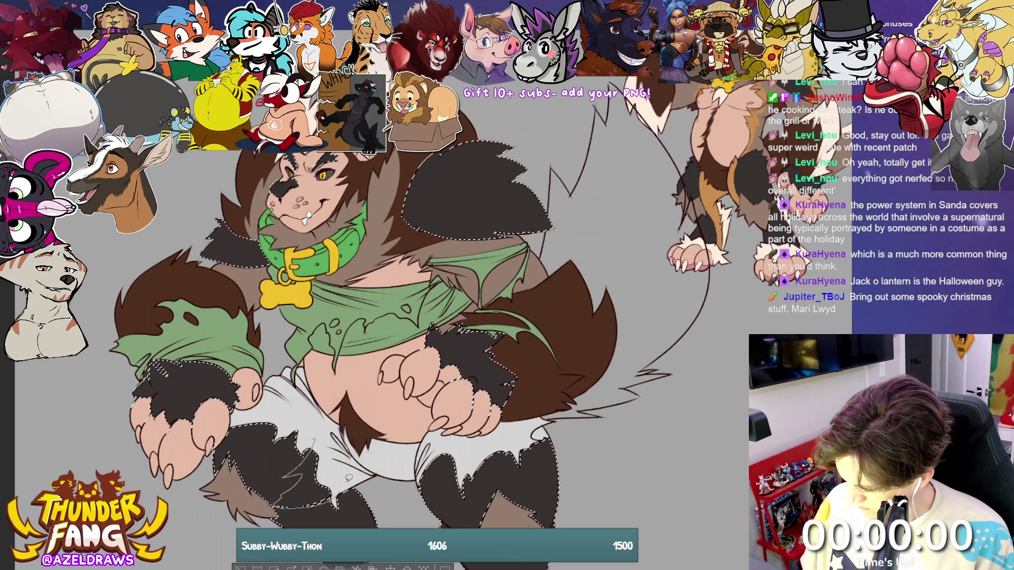
# - Brush orange-tan patches into the selected dark leg fur, then deselect
pyautogui.moveTo(345, 485); pyautogui.dragTo(301, 494)
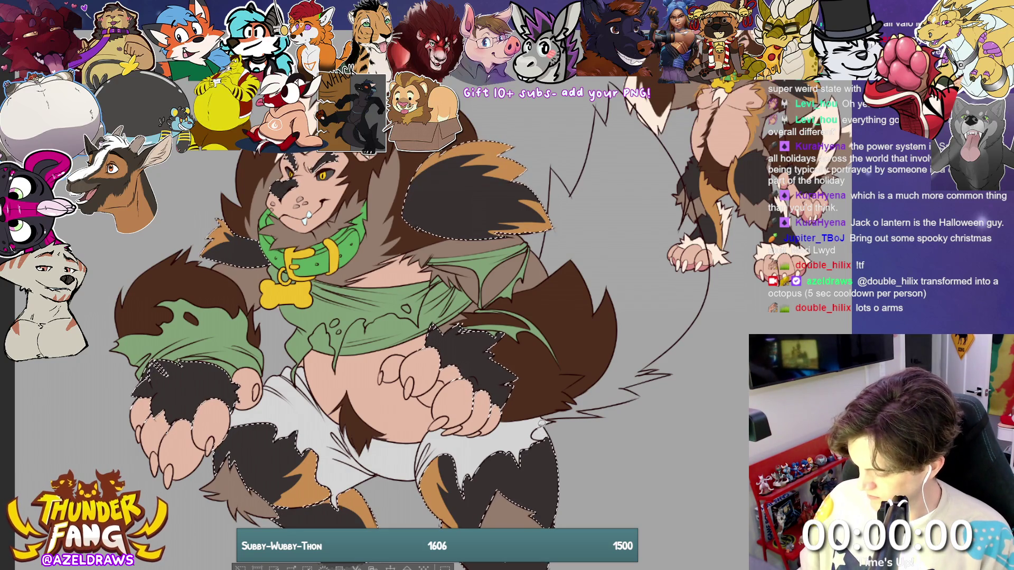
pyautogui.hotkey('ctrl', 'd')
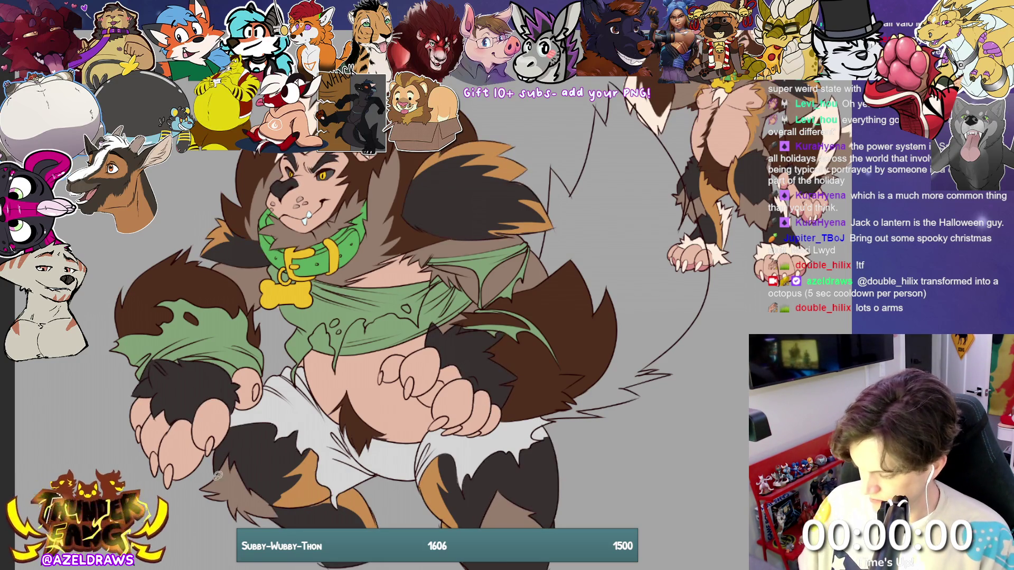
# - Bring back the cream tips on the fur and tail, then select the skin-coloured areas
pyautogui.hotkey('ctrl', 'z')
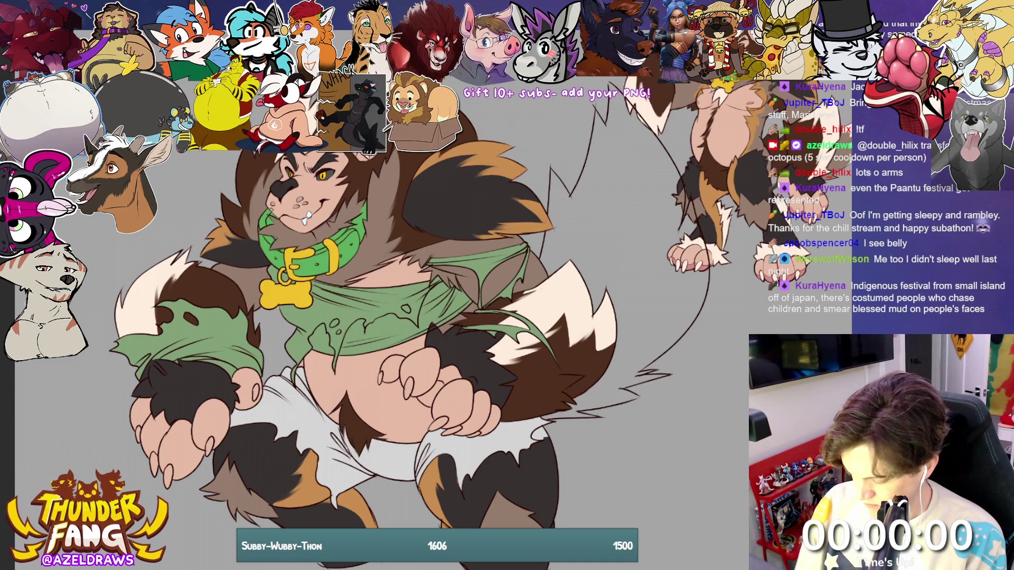
pyautogui.click(181, 451)
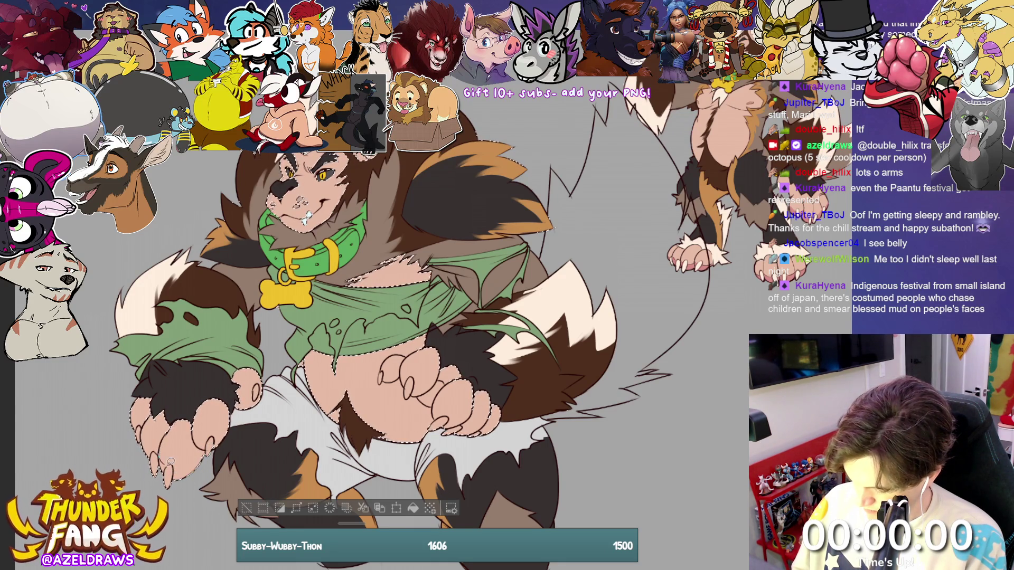
# - Shade pink onto the lower left paw's toes and the upper left paw's underside
pyautogui.moveTo(210, 452); pyautogui.dragTo(147, 441)
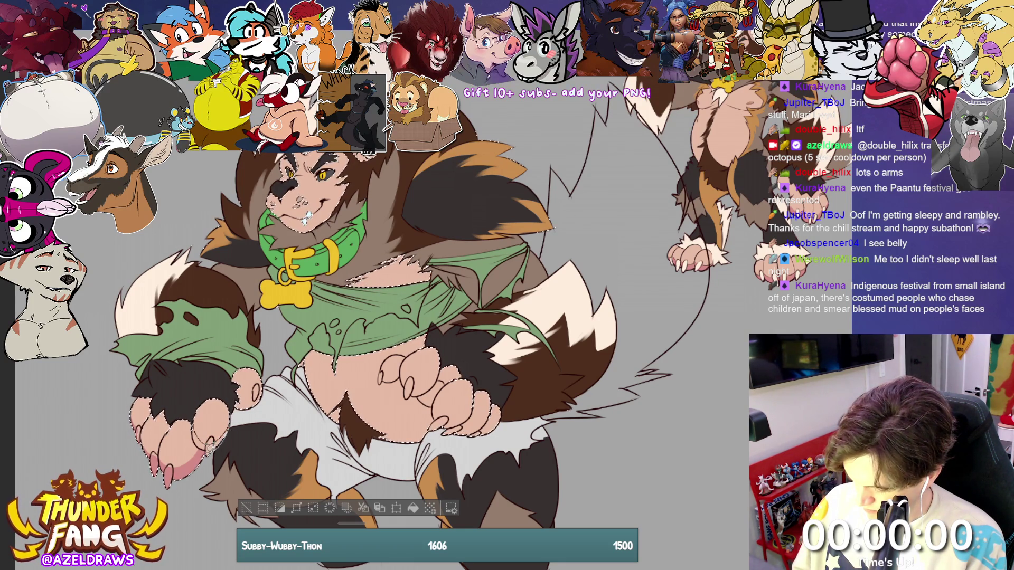
pyautogui.moveTo(241, 393); pyautogui.dragTo(252, 397)
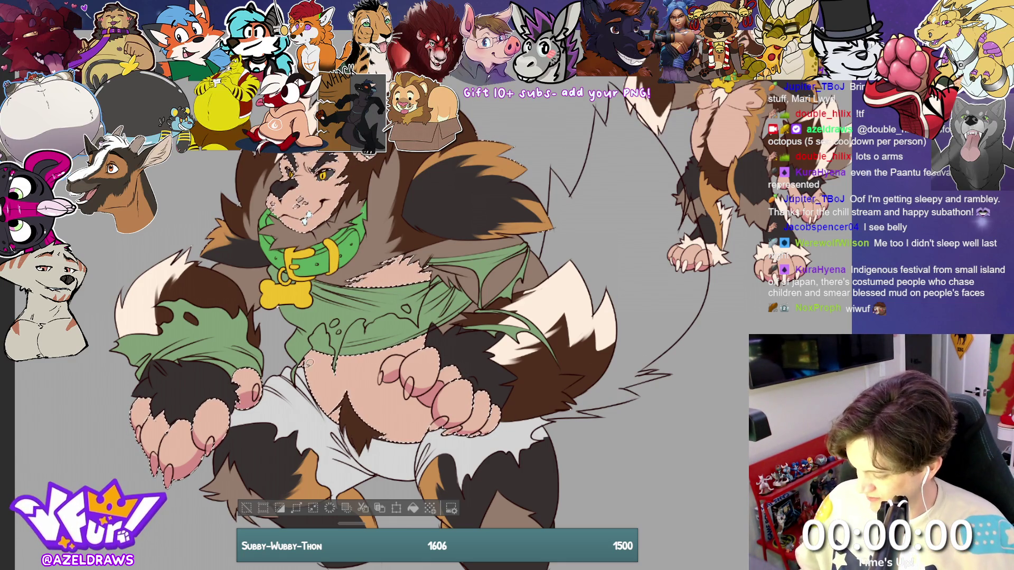
# - Deselect the skin, then fill every claw on the left paws and right hand white
pyautogui.click(246, 508)
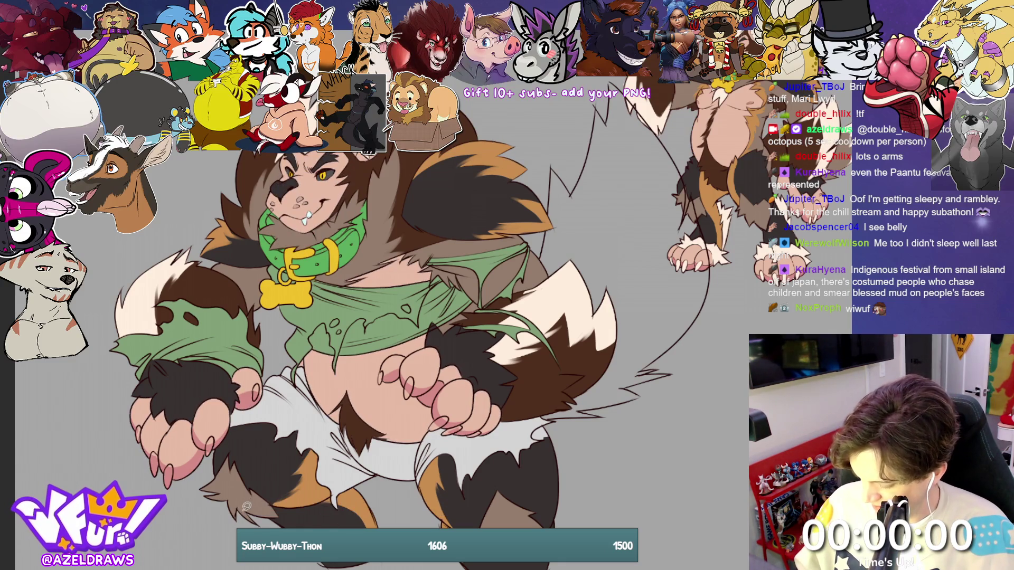
pyautogui.click(165, 470)
pyautogui.click(153, 463)
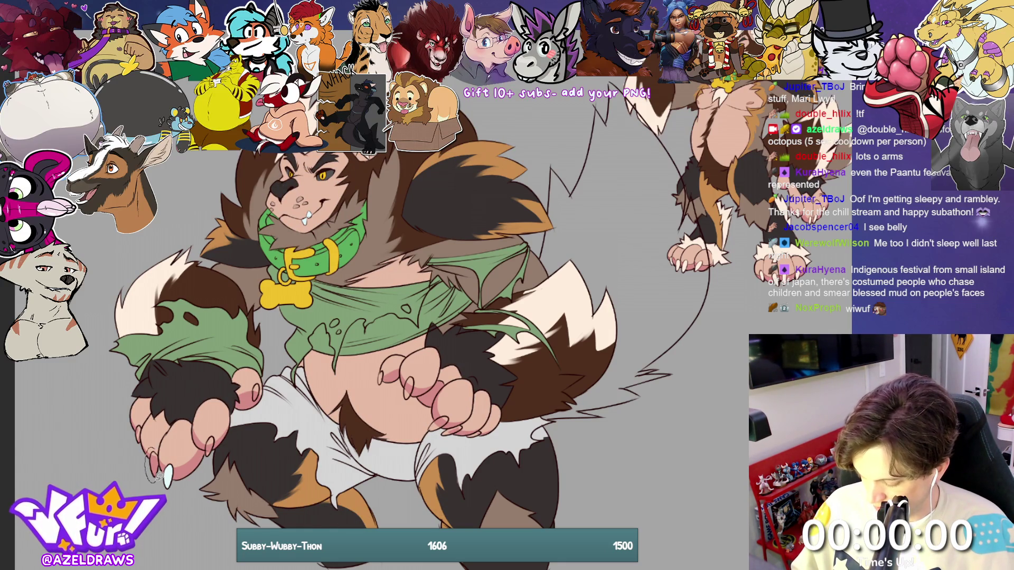
pyautogui.click(139, 429)
pyautogui.click(210, 445)
pyautogui.click(257, 386)
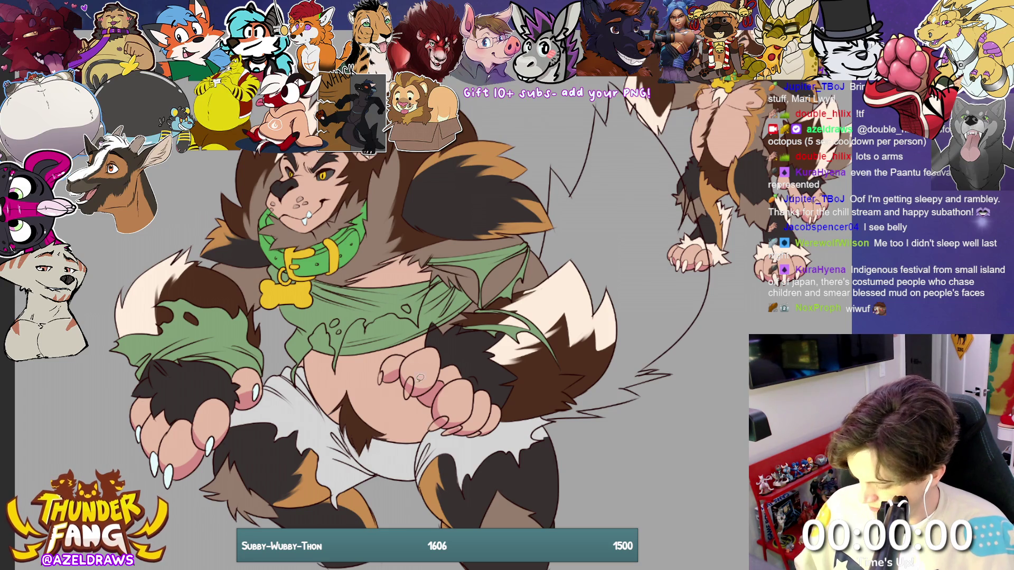
pyautogui.click(381, 376)
pyautogui.click(409, 390)
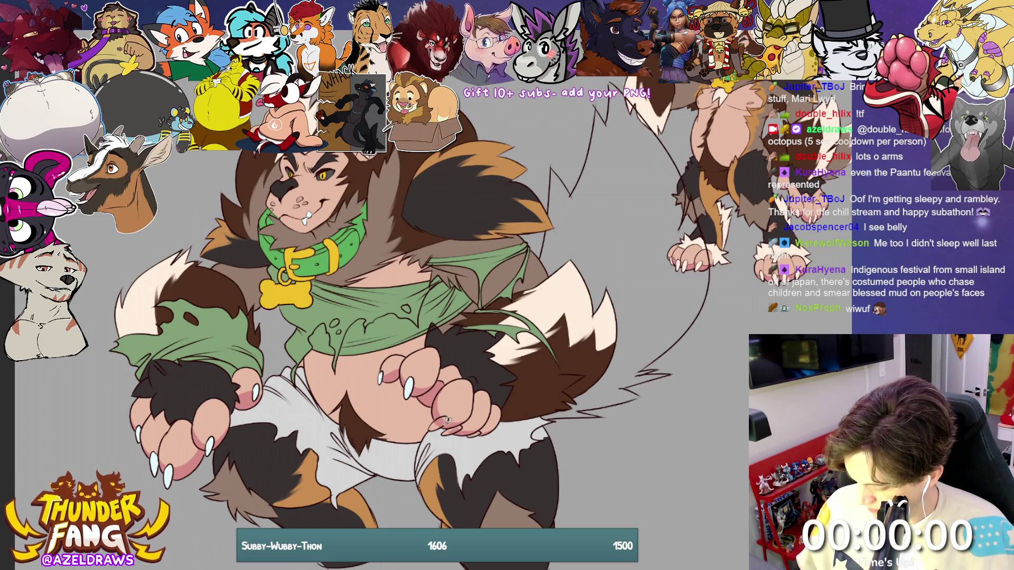
pyautogui.click(443, 424)
pyautogui.click(473, 430)
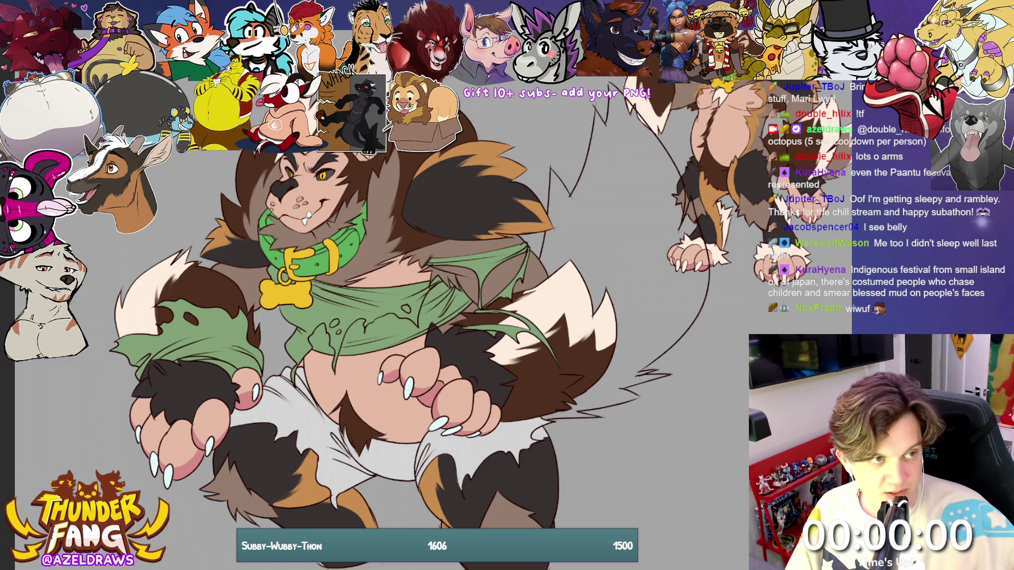
pyautogui.hotkey('ctrl', '0')
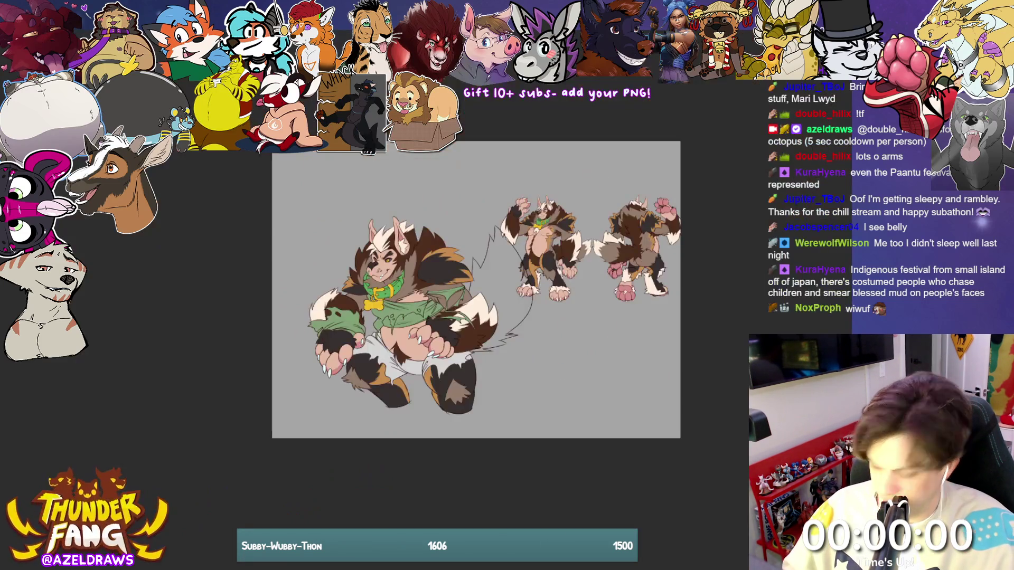
pyautogui.hotkey('ctrl', '+')
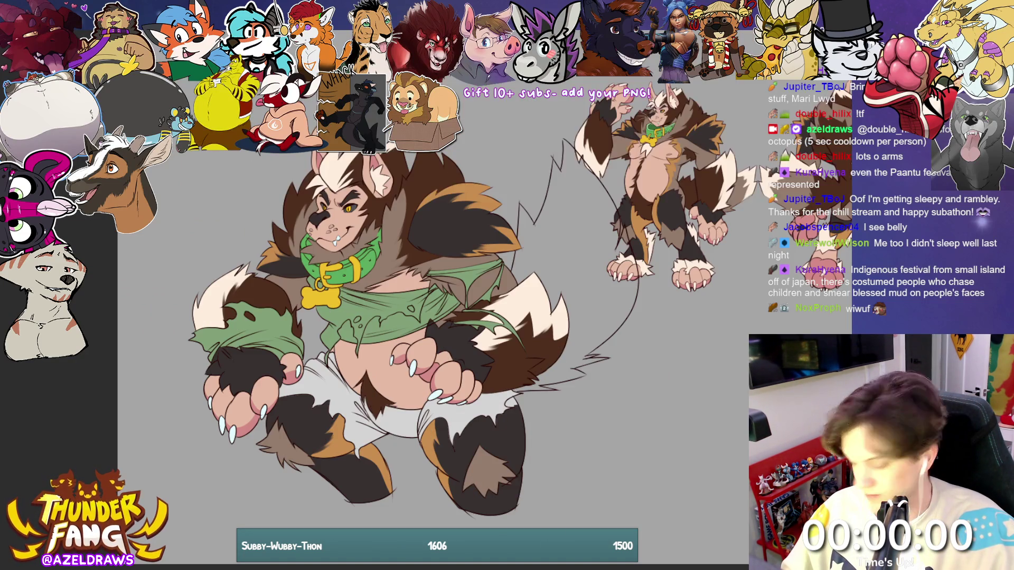
pyautogui.scroll(1, 412, 306)
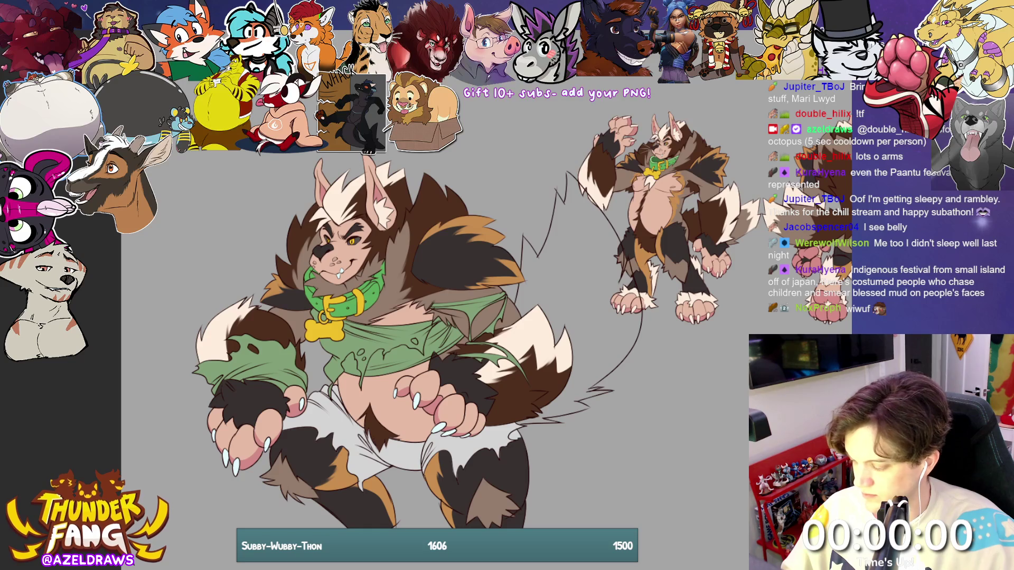